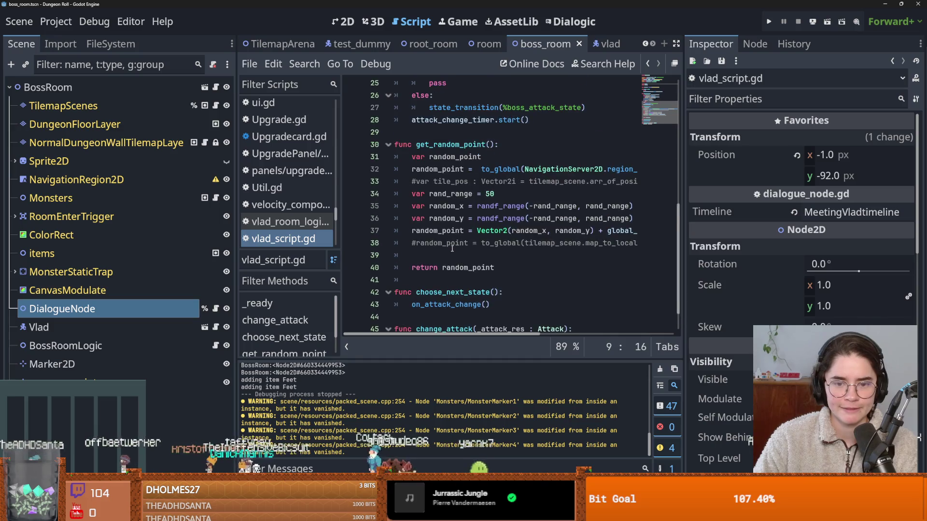
Add a 'var is_boss = true' declaration on line 8 of the vlad script and save.
double_click(454, 254)
scroll(501, 270, "up", 1)
scroll(502, 265, "up", 10)
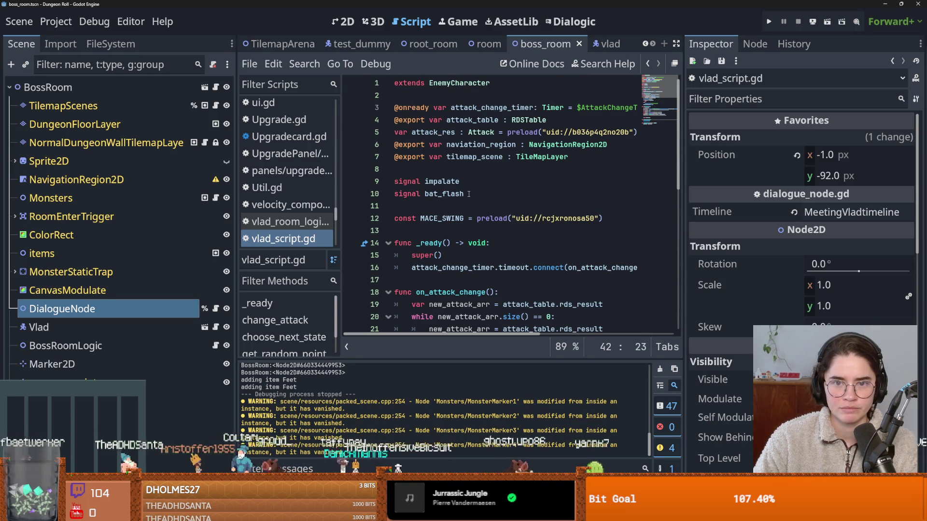
left_click(431, 170)
key("Return")
key("Up")
type("v")
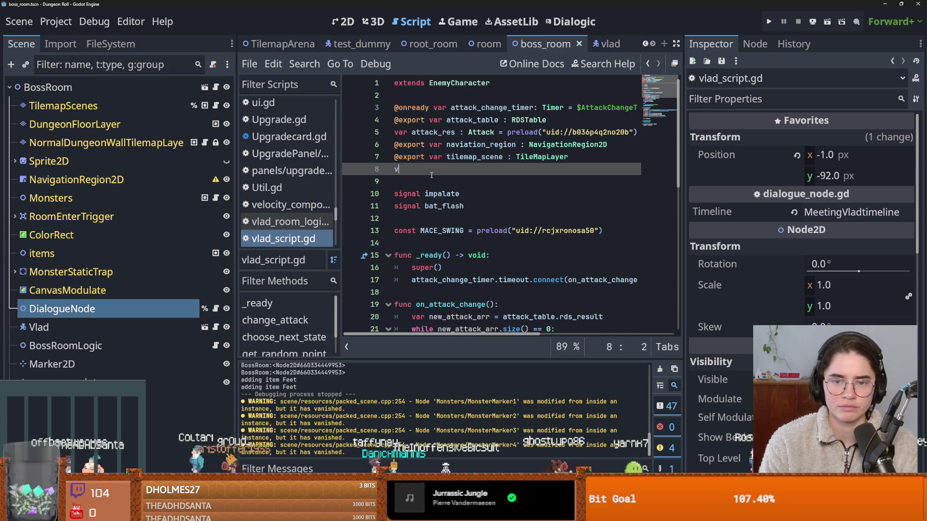
type("ar is_bos =")
key("BackSpace")
key("BackSpace")
key("BackSpace")
type("s = t")
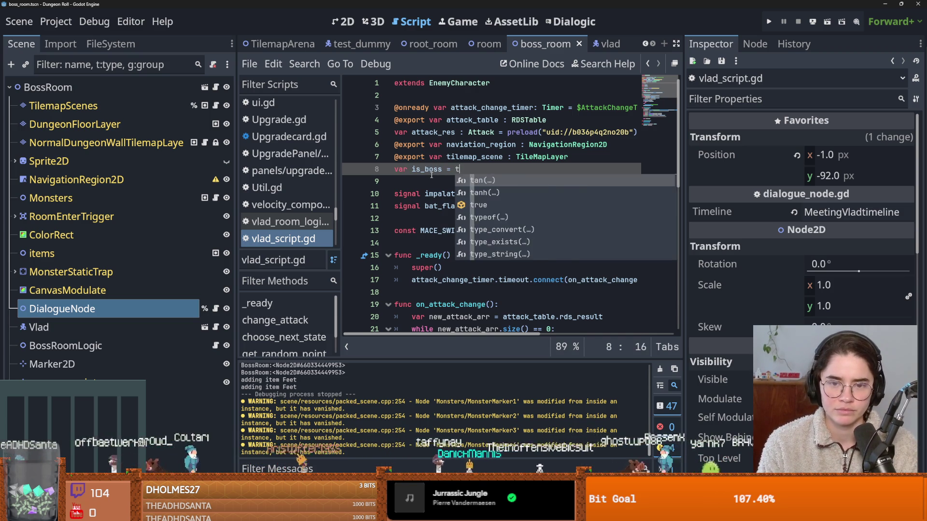
type("rue")
key("ctrl+s")
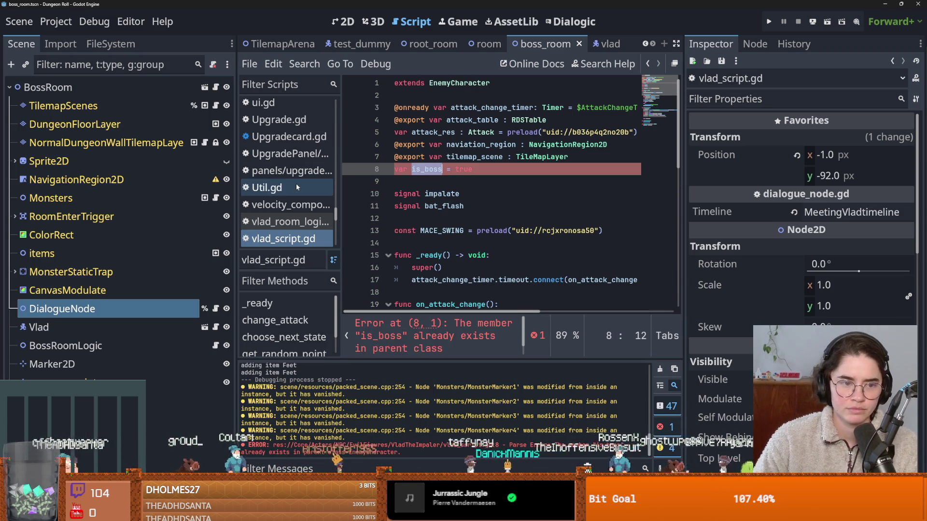
Delete the duplicate is_boss line and the leftover empty line, saving the script.
triple_click(492, 169)
key("BackSpace")
key("ctrl+s")
key("BackSpace")
key("ctrl+s")
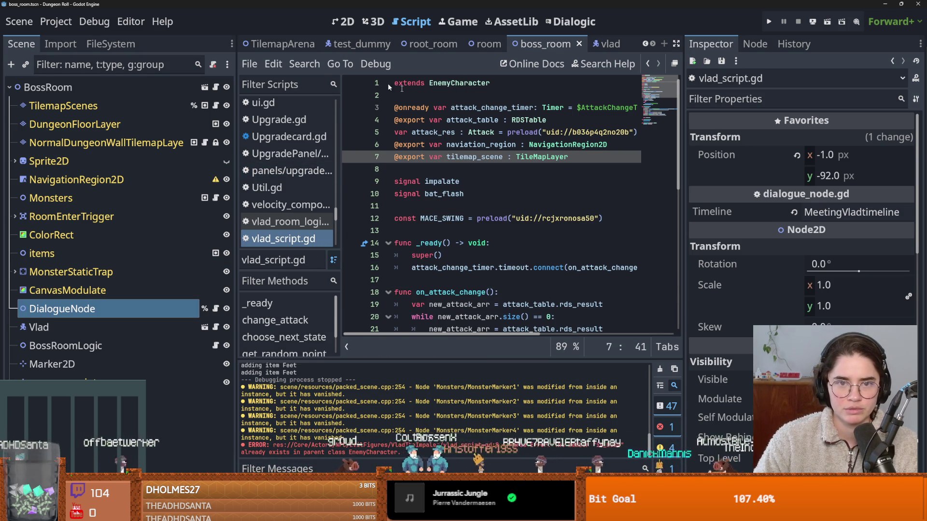
Check how is_boss is declared in the archer_enemy script.
left_click(646, 44)
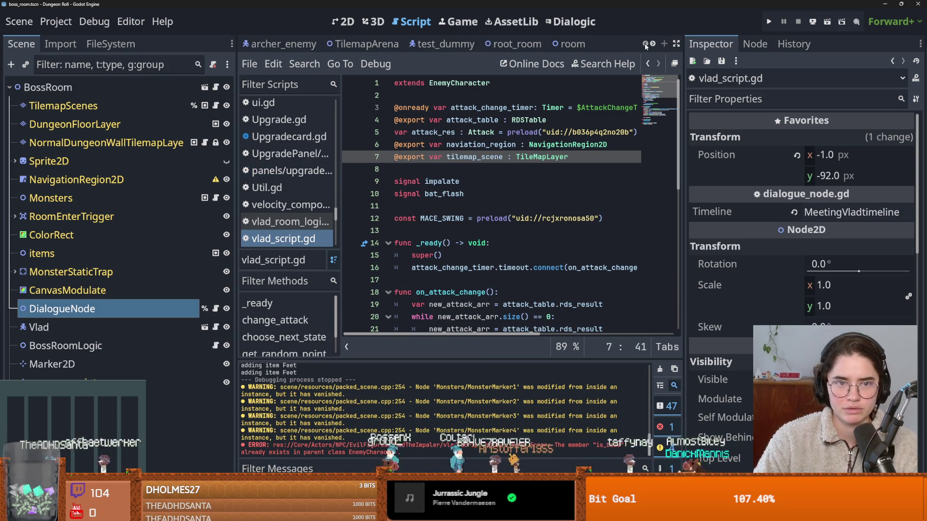
left_click(283, 44)
scroll(479, 162, "up", 10)
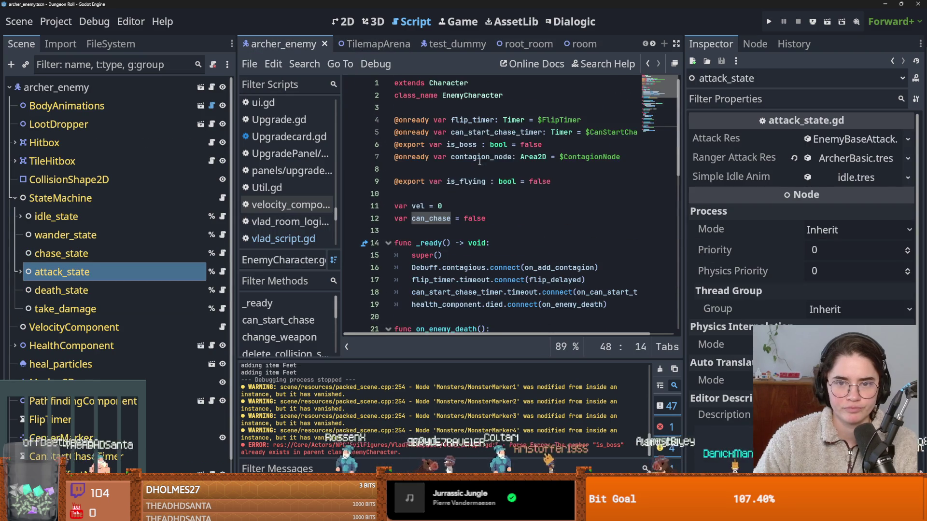
Declare 'class_name Boss' on line 2 of the vlad script and save.
left_click(653, 44)
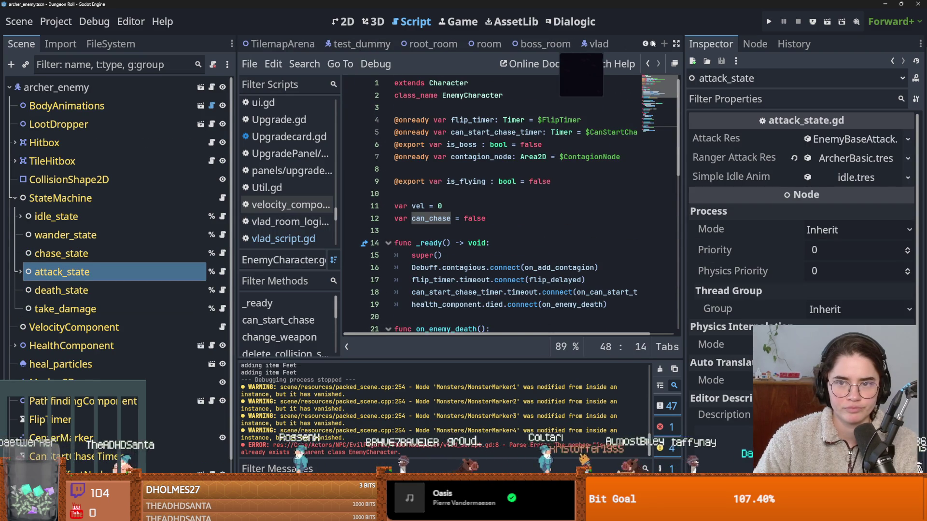
left_click(598, 44)
left_click(496, 86)
key("Return")
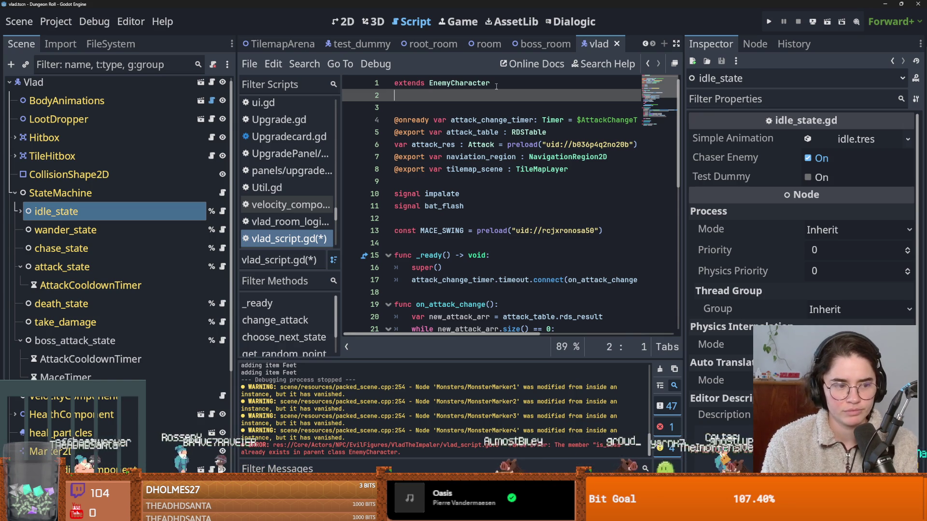
type("class_name Boss")
key("ctrl+s")
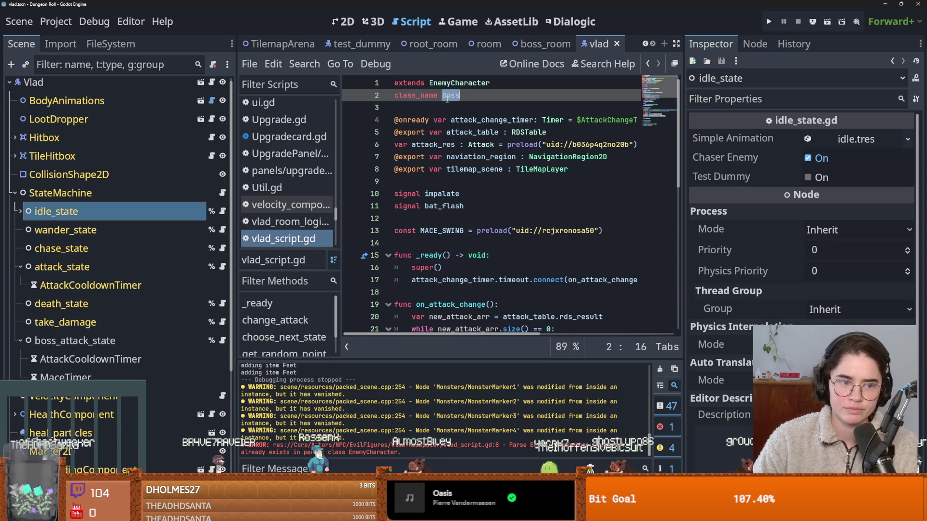
Open the idle_state node's script, then switch to the browser.
left_click(228, 213)
left_click(224, 211)
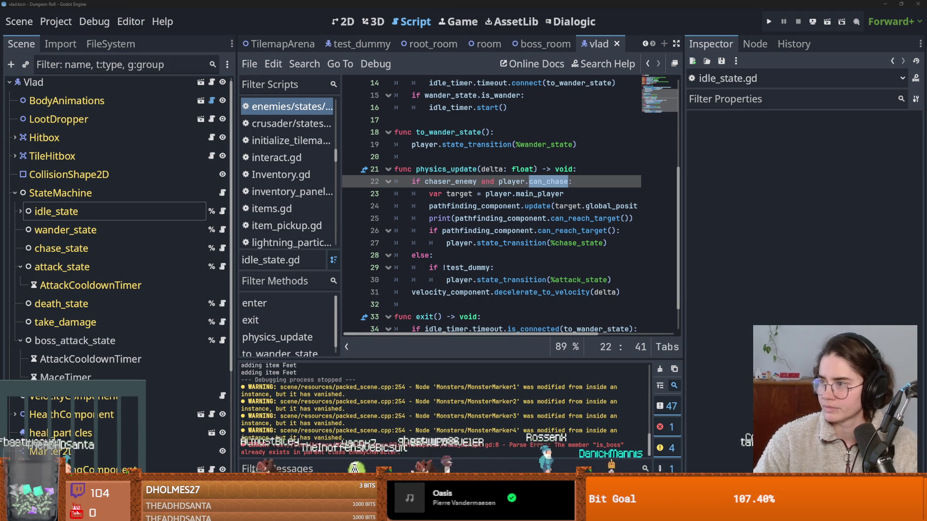
key("alt+Tab")
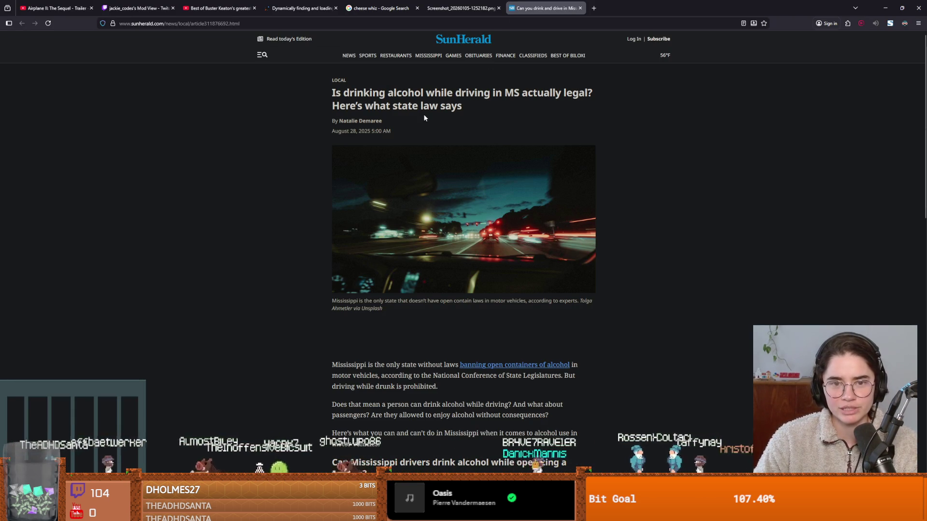
scroll(408, 166, "down", 3)
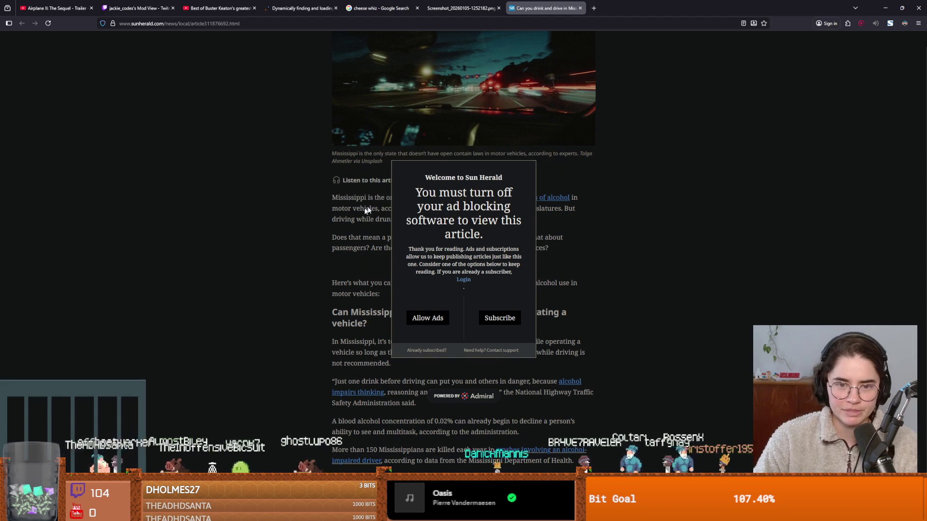
key("alt+Tab")
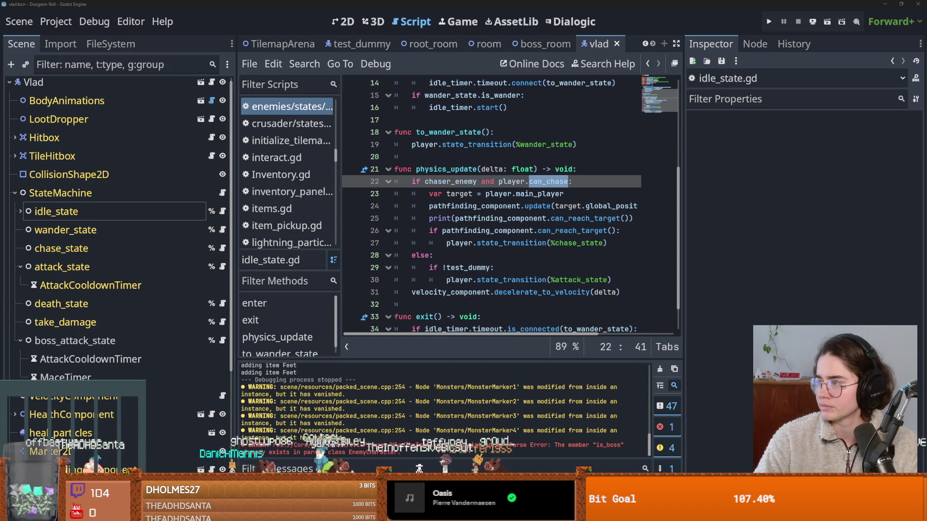
key("alt+Tab")
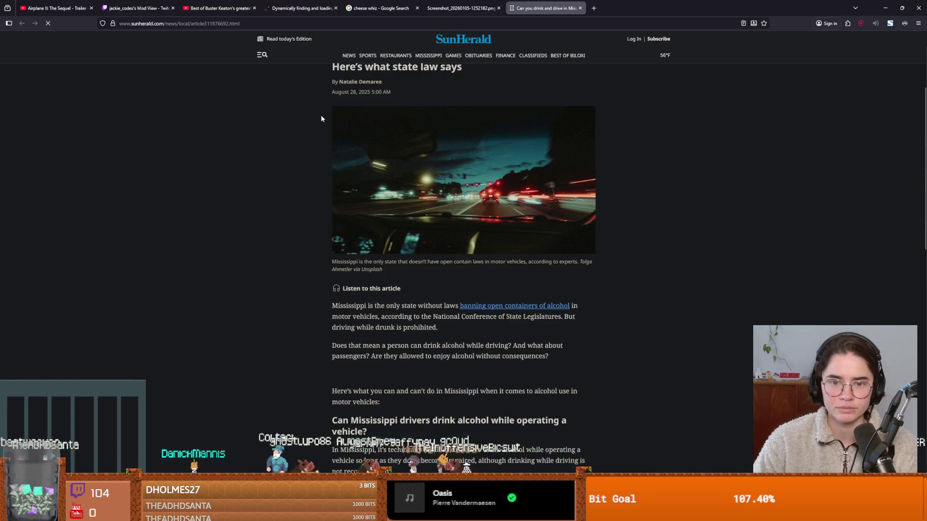
scroll(422, 220, "down", 2)
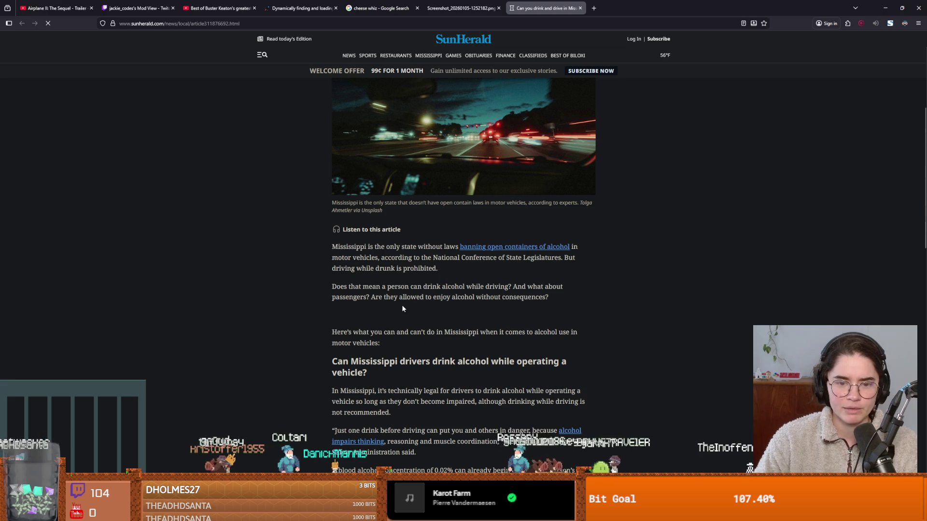
scroll(388, 304, "down", 1)
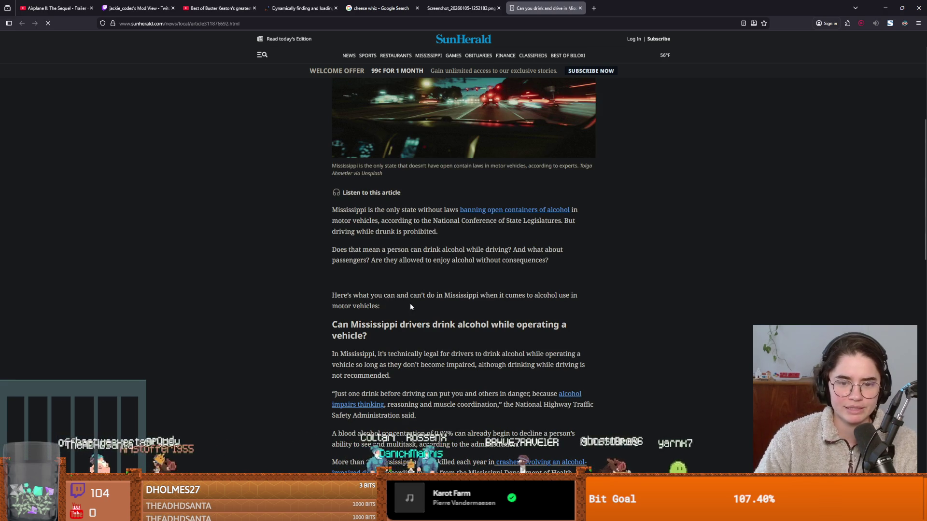
scroll(384, 298, "down", 2)
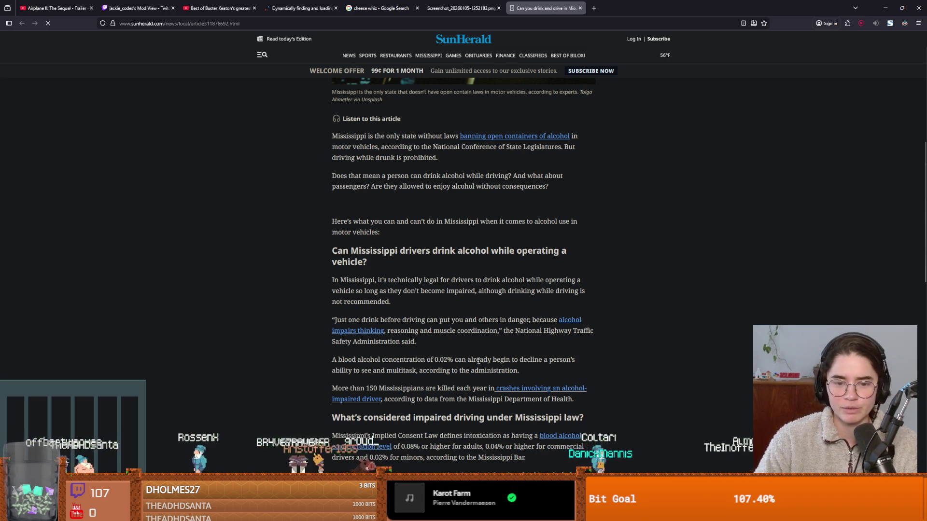
scroll(403, 304, "down", 1)
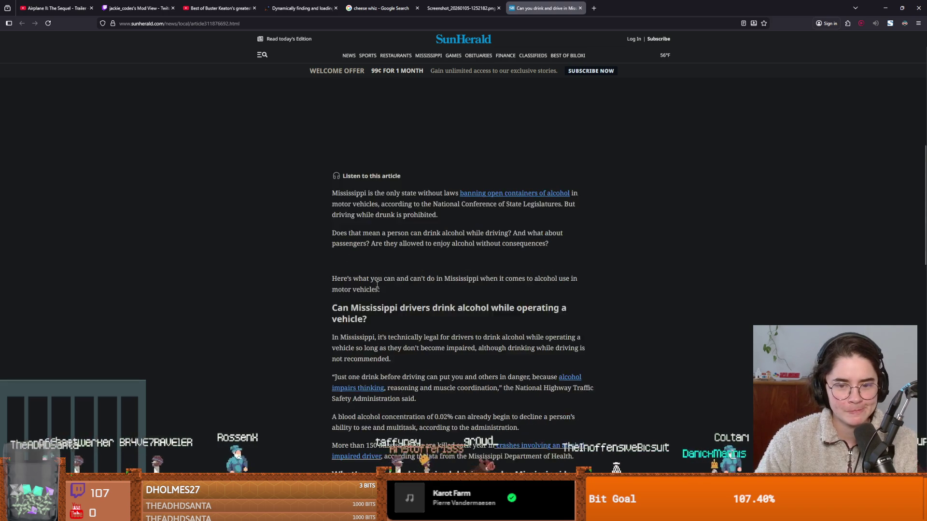
scroll(372, 287, "down", 2)
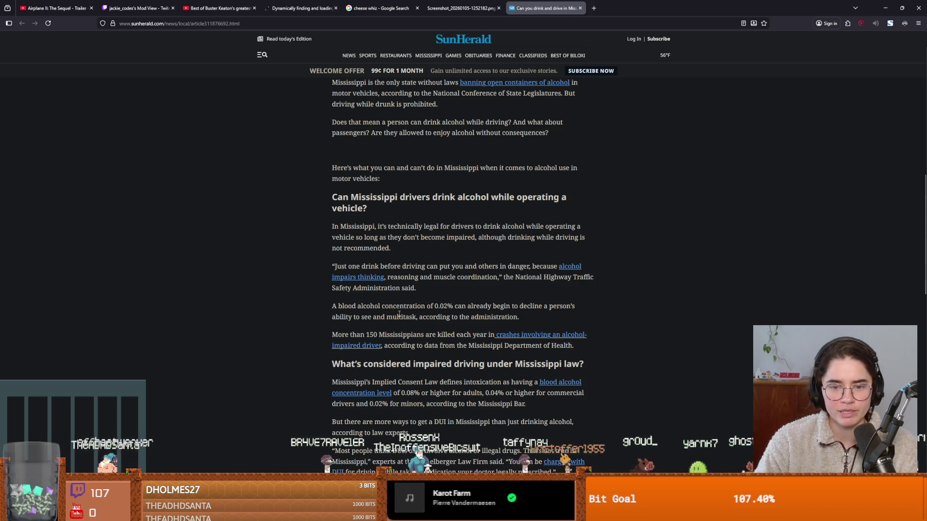
scroll(456, 286, "down", 1)
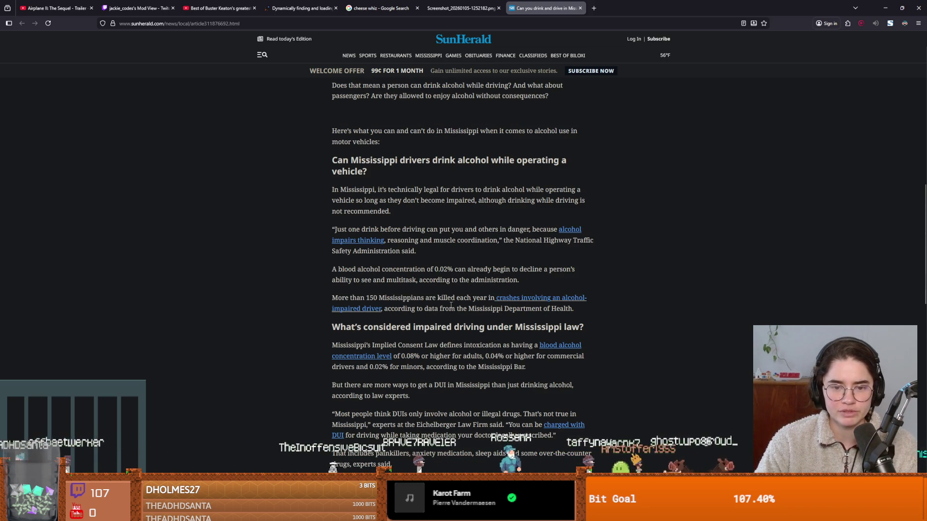
scroll(384, 316, "down", 1)
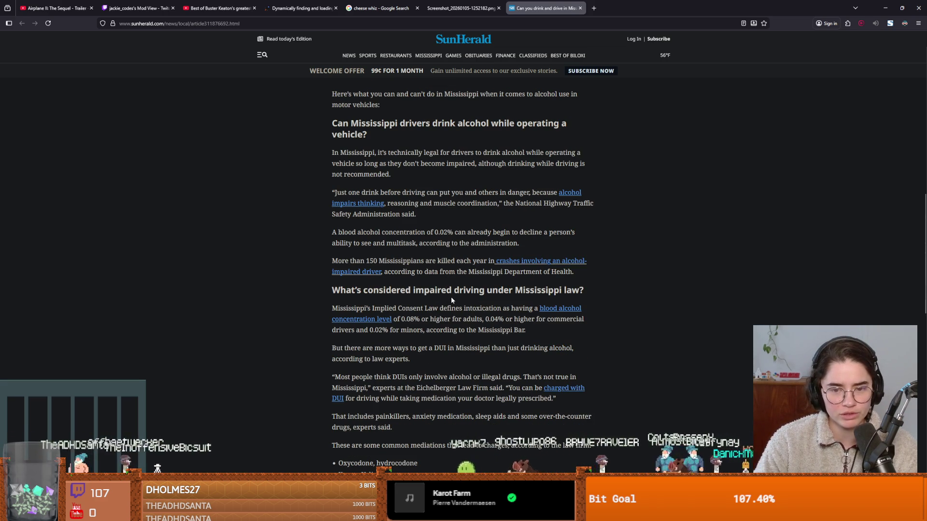
scroll(451, 300, "down", 2)
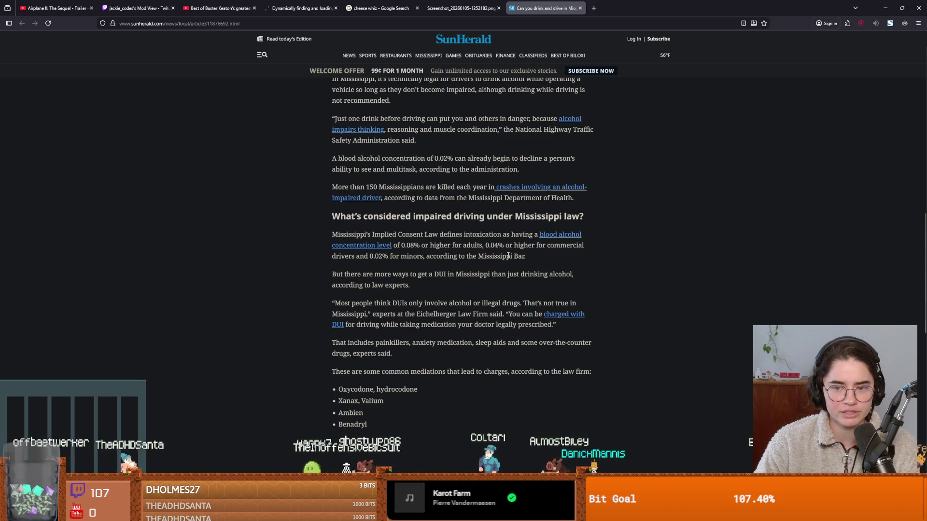
key("alt+Tab")
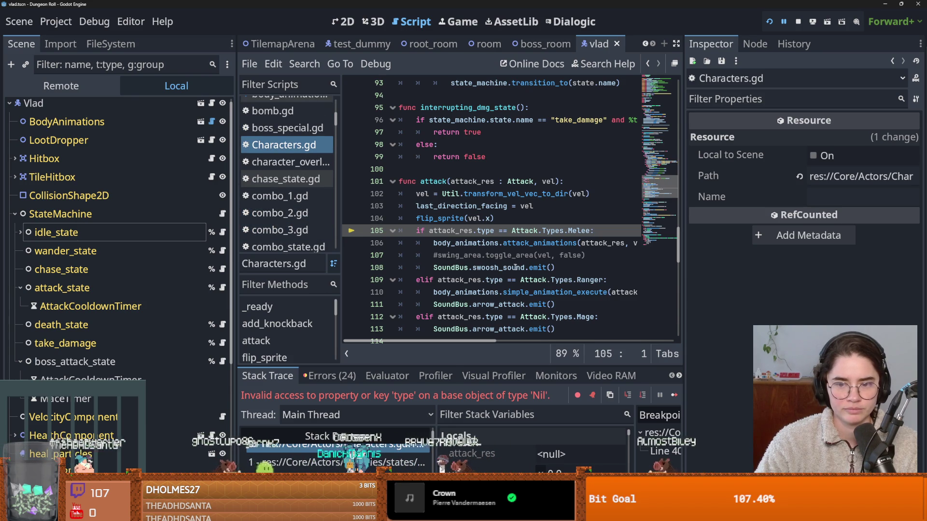
Scroll Characters.gd around paused line 105 to examine the Nil 'type' error.
scroll(492, 286, "down", 1)
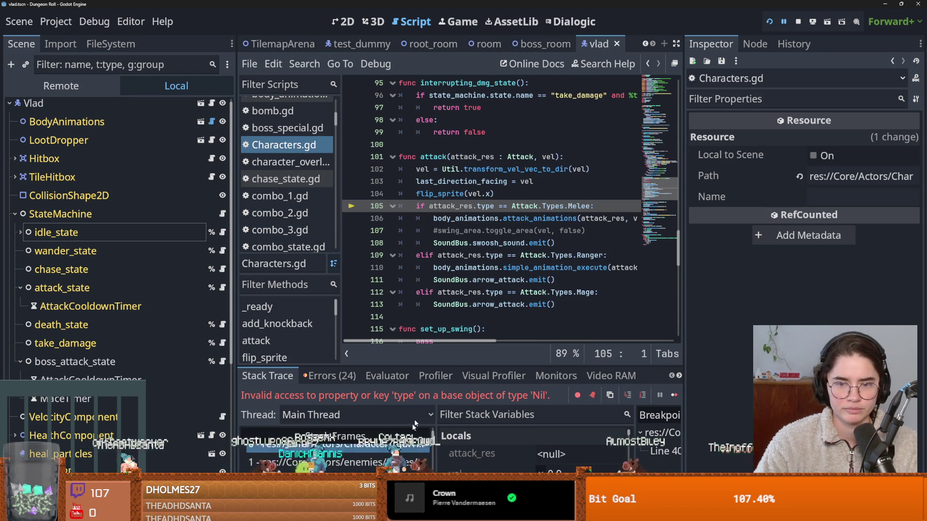
scroll(488, 316, "up", 3)
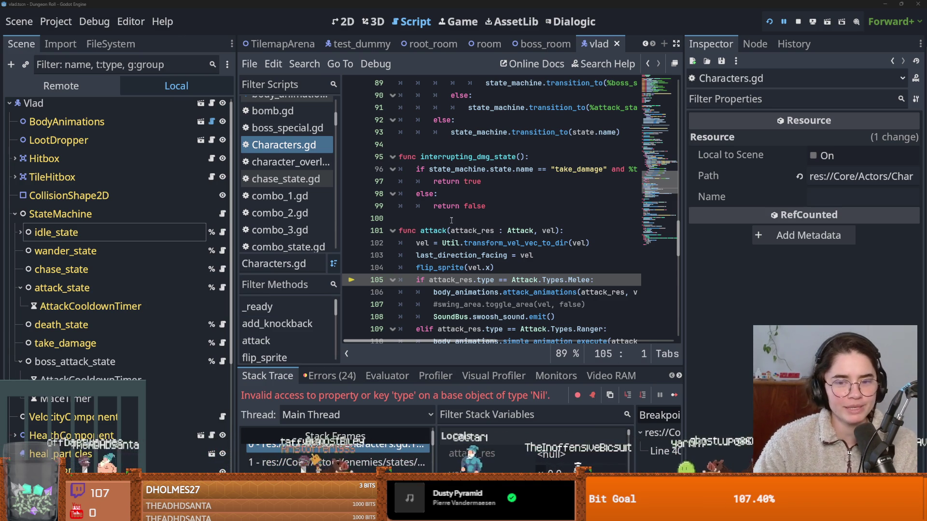
scroll(461, 236, "up", 2)
Widen the script editor and save the Vlad scene and script.
mouse_move(683, 253)
left_mouse_down()
mouse_move(822, 253)
mouse_move(779, 254)
left_mouse_up()
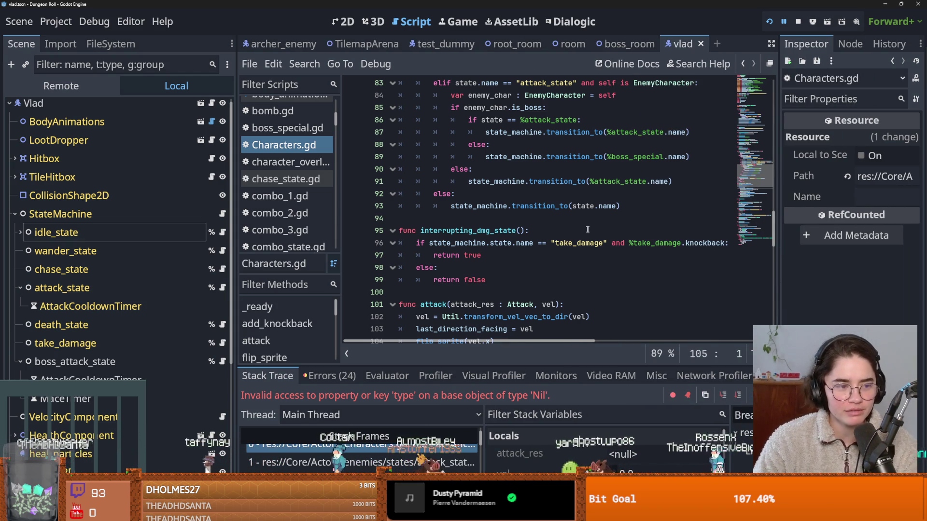
left_click(480, 221)
key("ctrl+s")
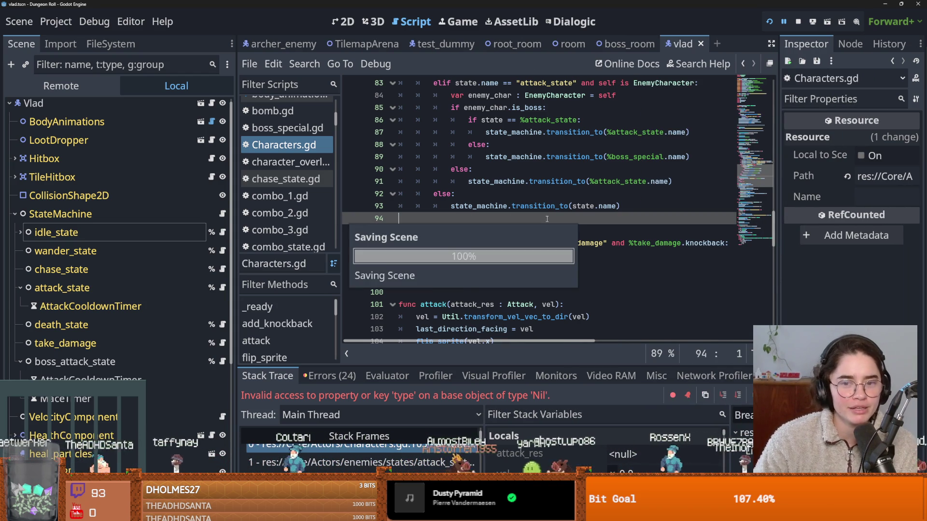
scroll(480, 227, "up", 8)
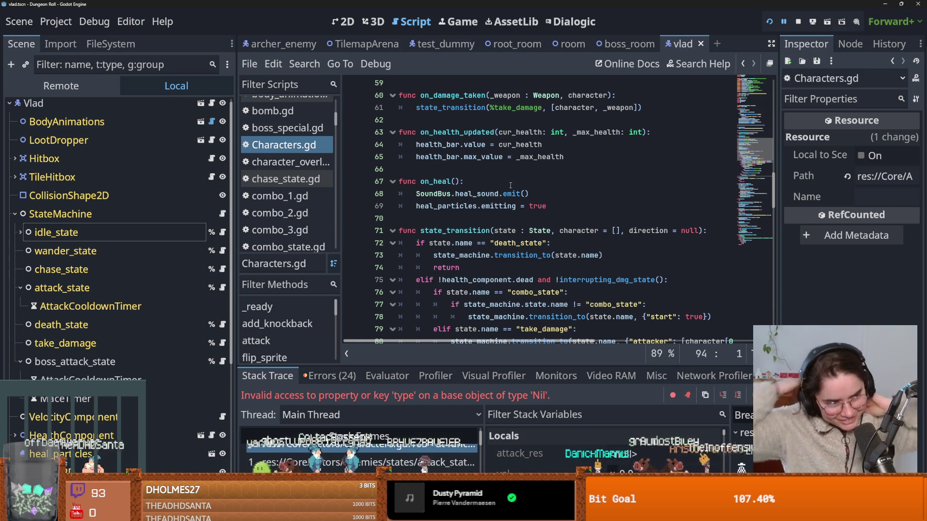
left_click(496, 216)
key("ctrl+s")
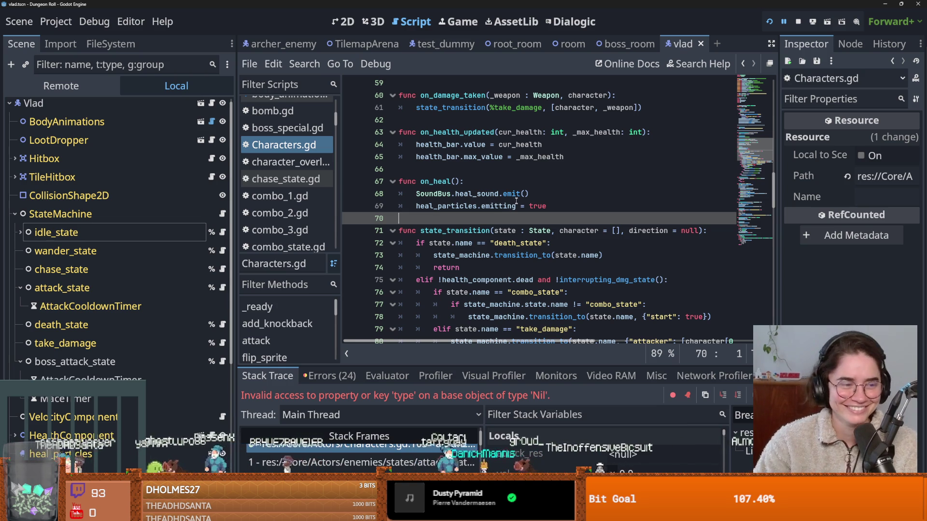
key("ctrl+s")
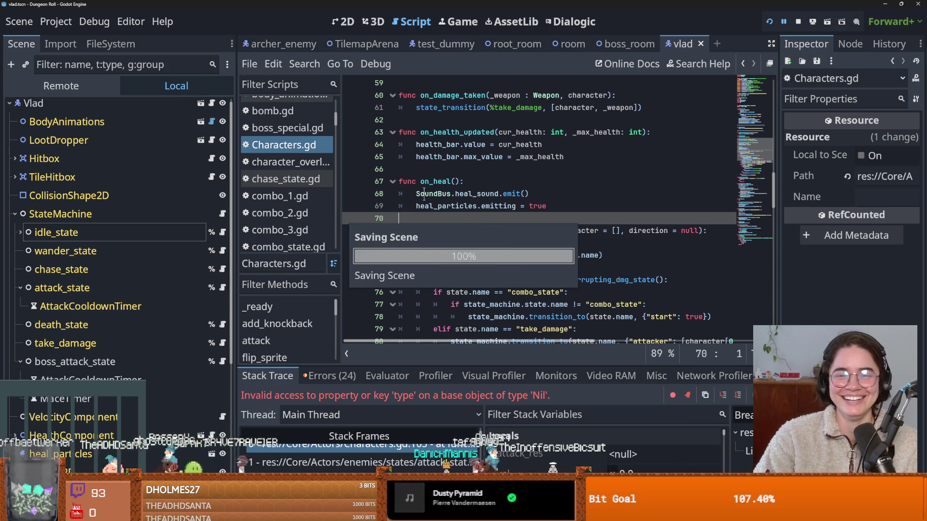
key("Up")
key("Up")
key("Up")
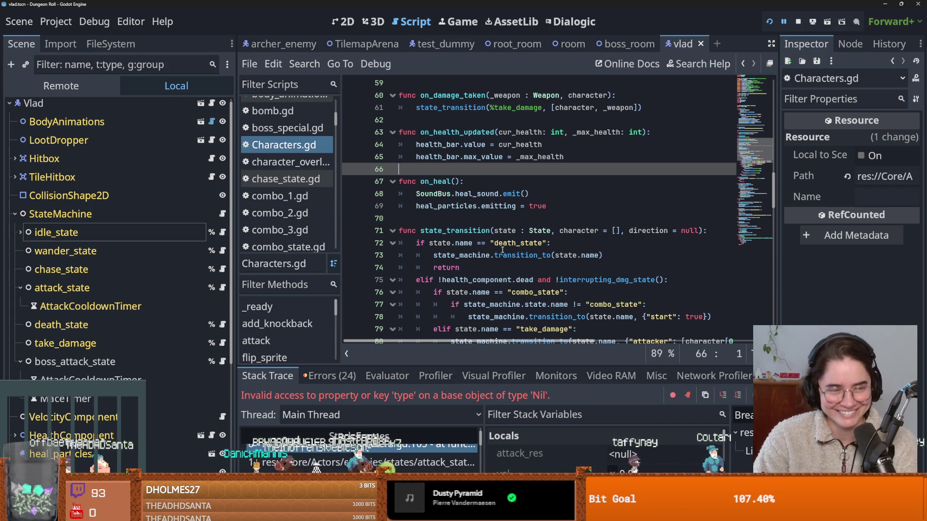
Review the death_state check on line 72, then jump to the error at Characters.gd line 105.
left_click(503, 243)
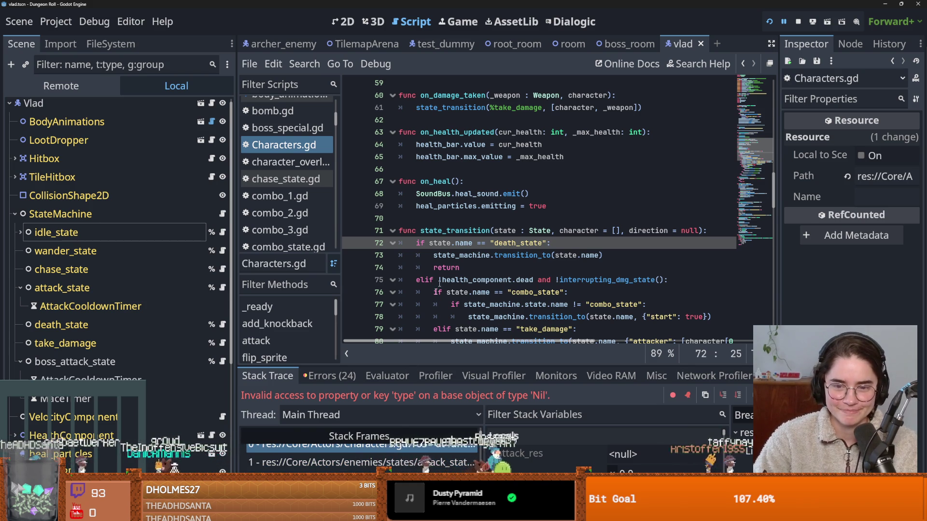
left_click(409, 443)
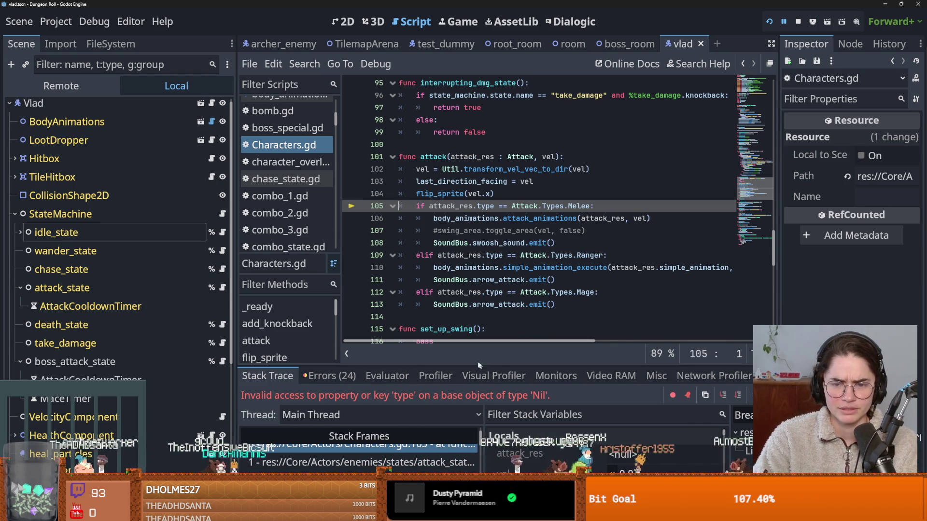
scroll(537, 275, "up", 2)
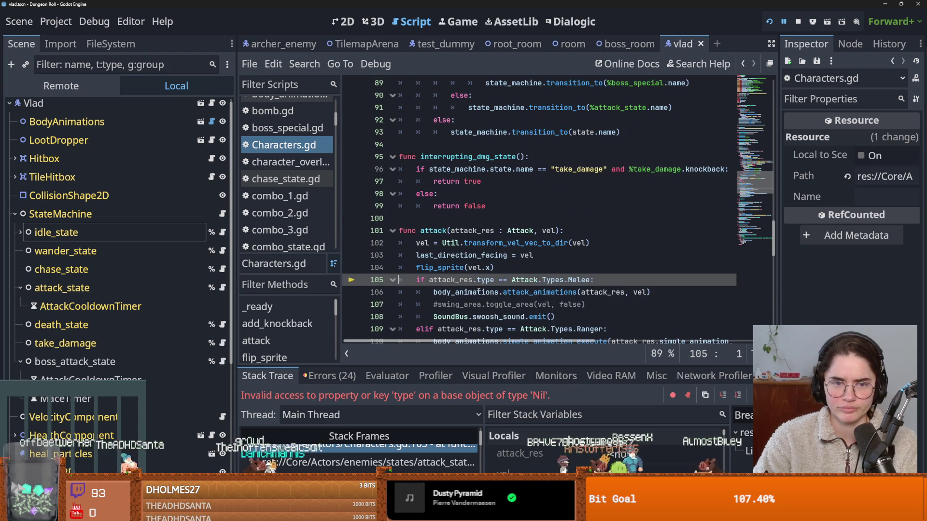
Enlarge the debugger to inspect the self object's properties, then restore the script editor.
left_click_drag(534, 363, 511, 138)
scroll(579, 314, "down", 3)
scroll(627, 319, "up", 2)
left_click(646, 334)
scroll(849, 217, "down", 5)
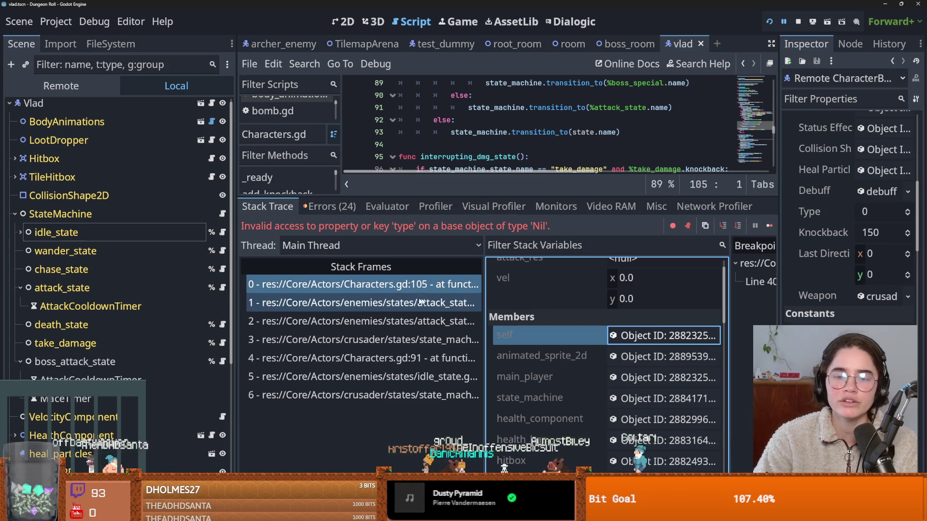
left_click_drag(511, 197, 512, 314)
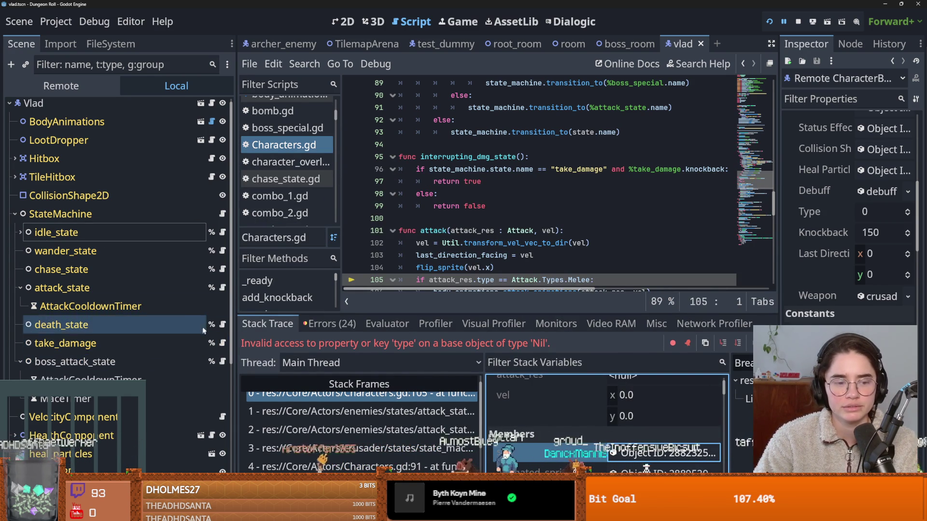
Make idle_state.gd line 29 read 'if !test_dummy and player is not Boss:', save, and run.
left_click(222, 233)
left_click(497, 243)
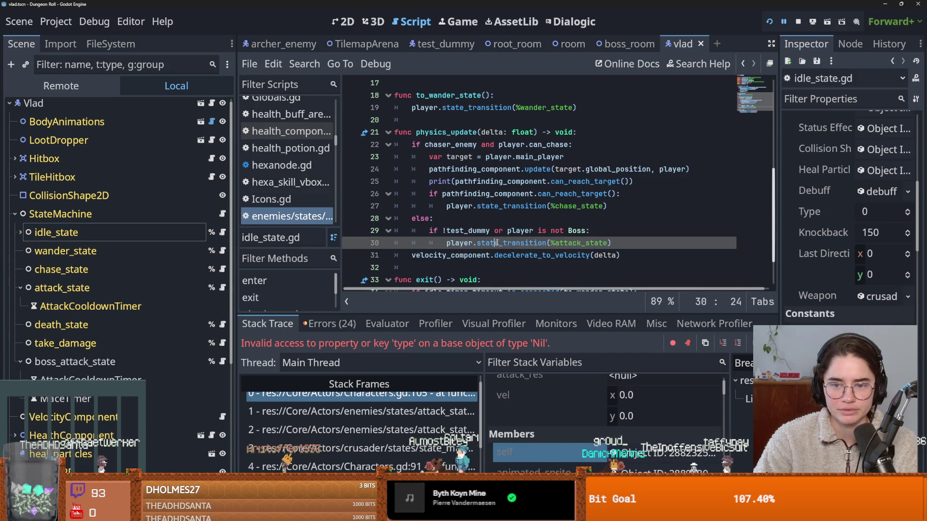
left_click_drag(587, 231, 491, 231)
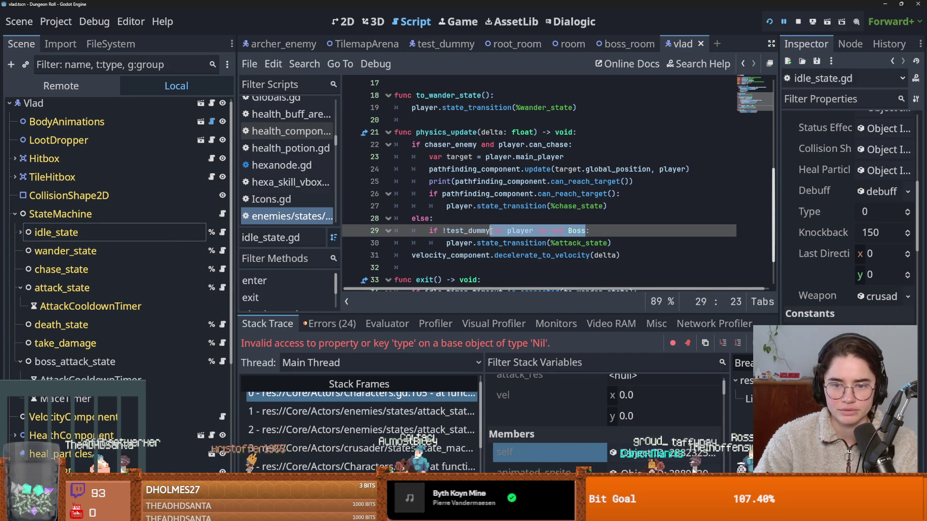
key("BackSpace")
key("ctrl+z")
left_click(539, 232)
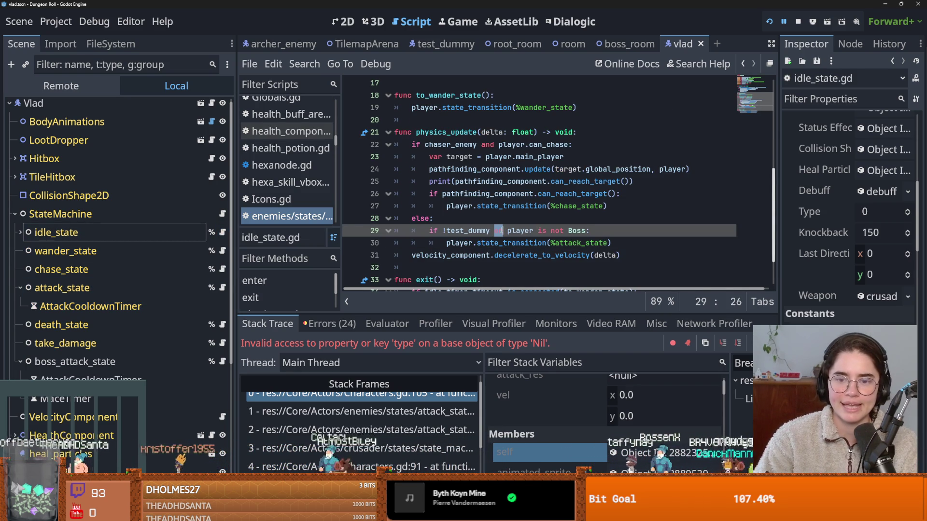
type("d")
key("ctrl+s")
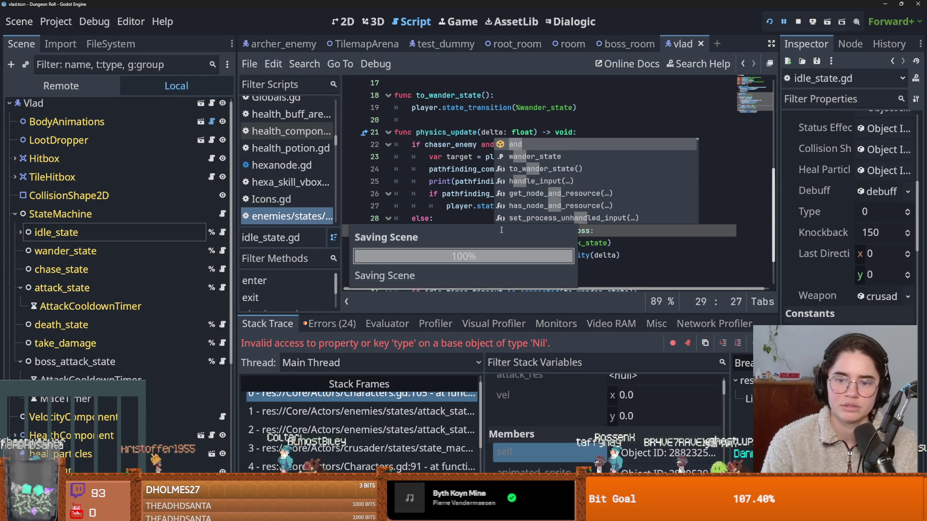
left_click(647, 128)
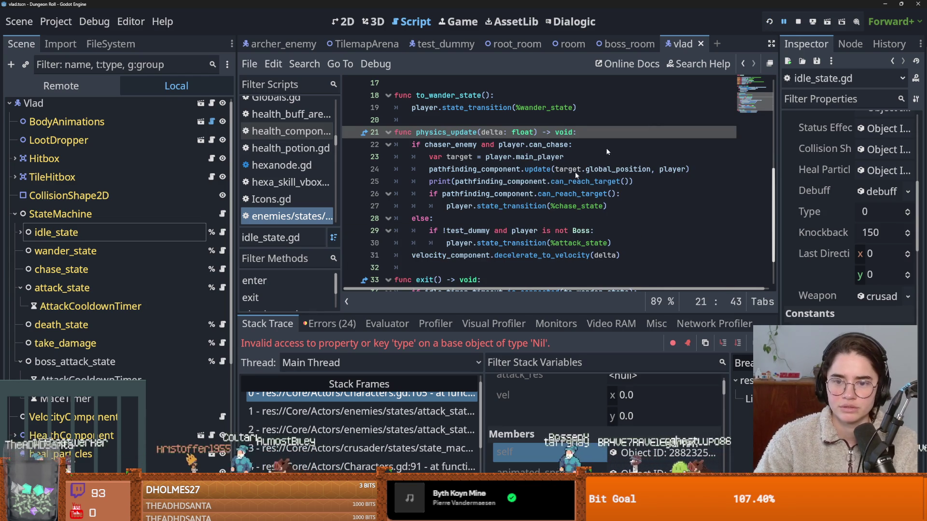
key("F5")
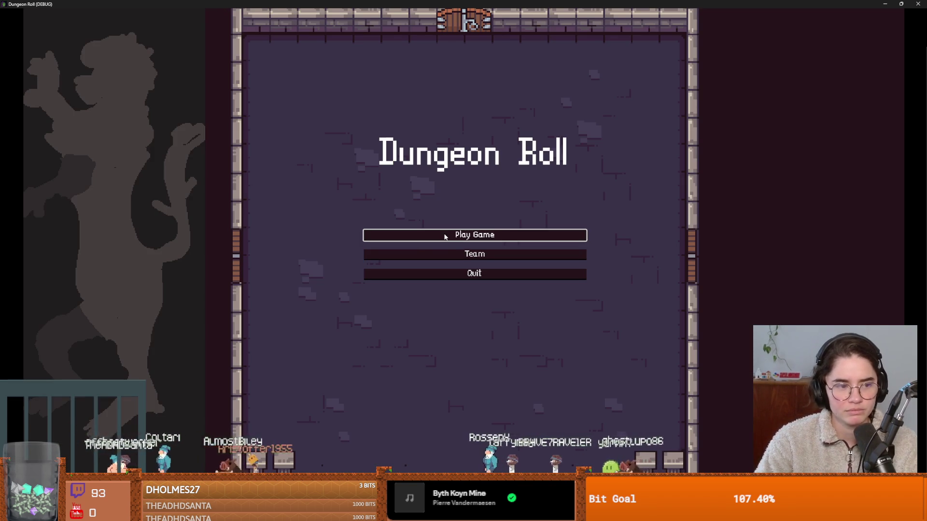
Play as the Crusader through the west door into the enemy room, then stop the game.
left_click(444, 236)
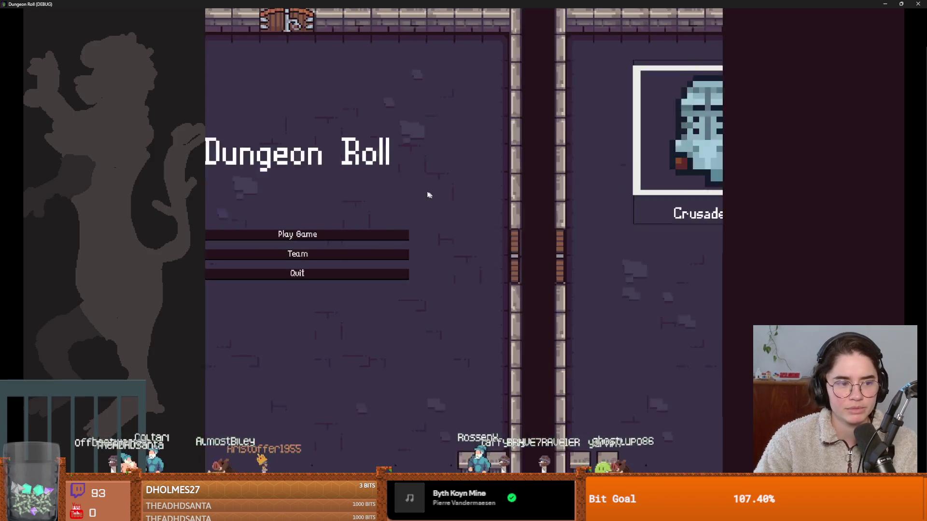
left_click(400, 202)
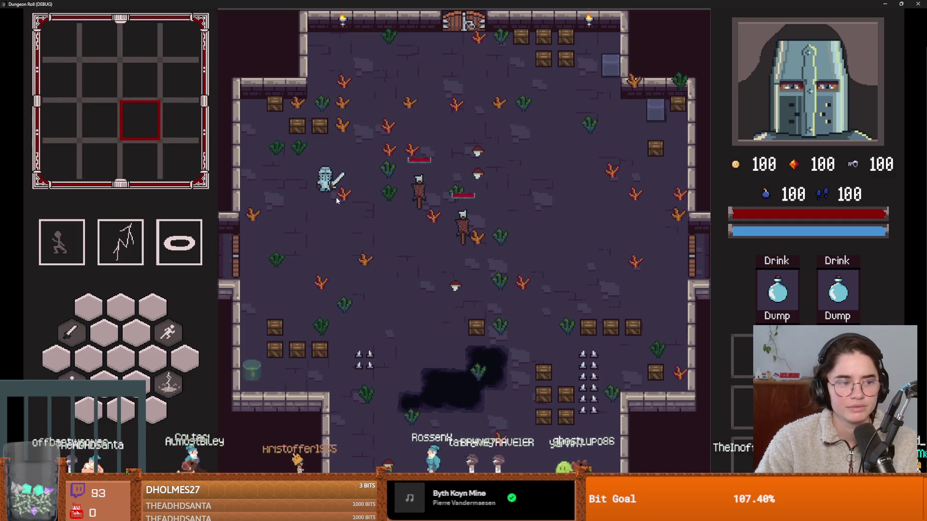
key("a")
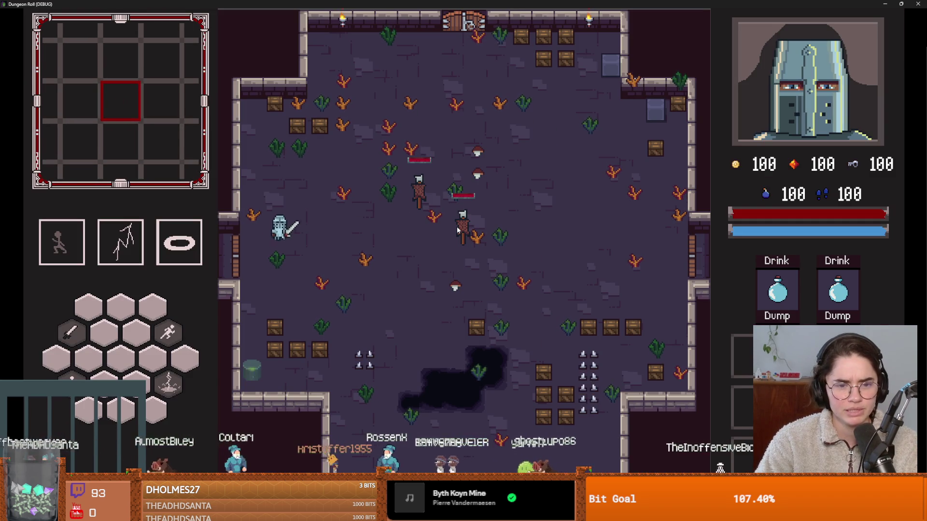
key("Escape")
key("a")
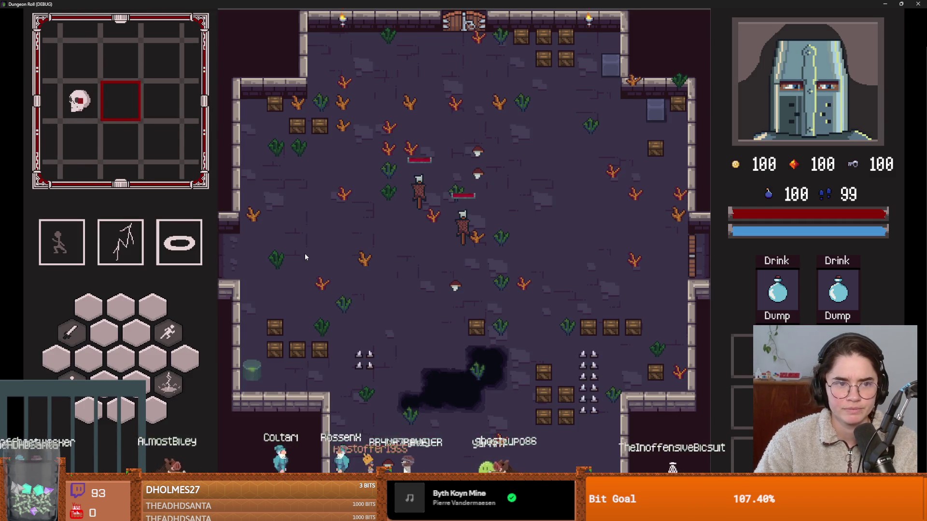
key("w")
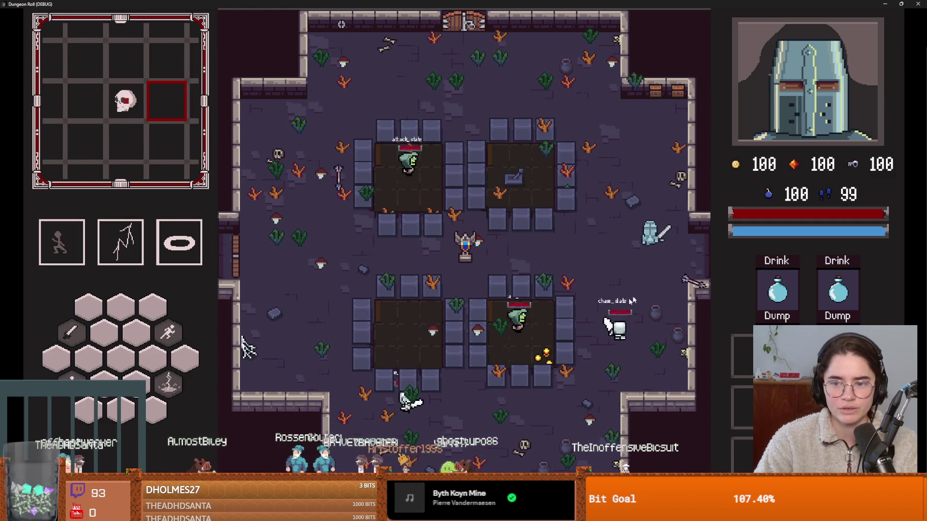
key("space")
key("a")
key("F8")
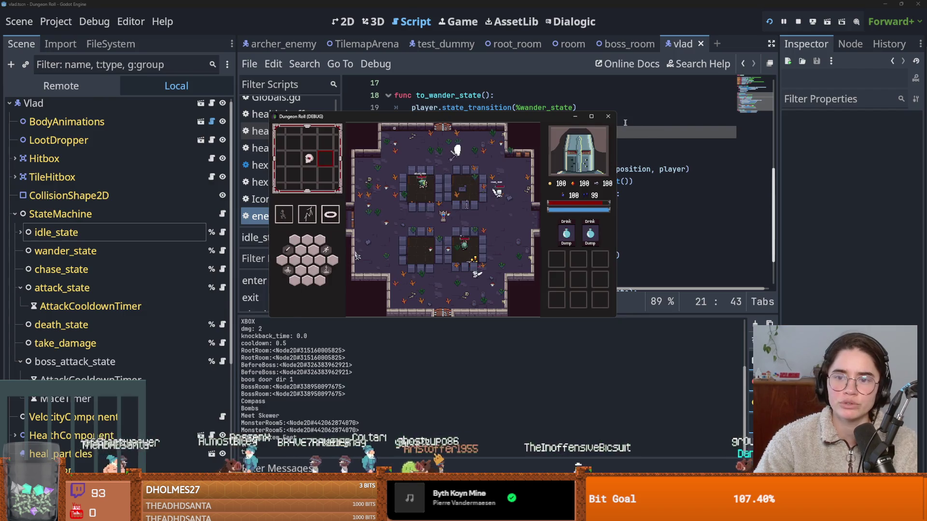
key("ctrl+s")
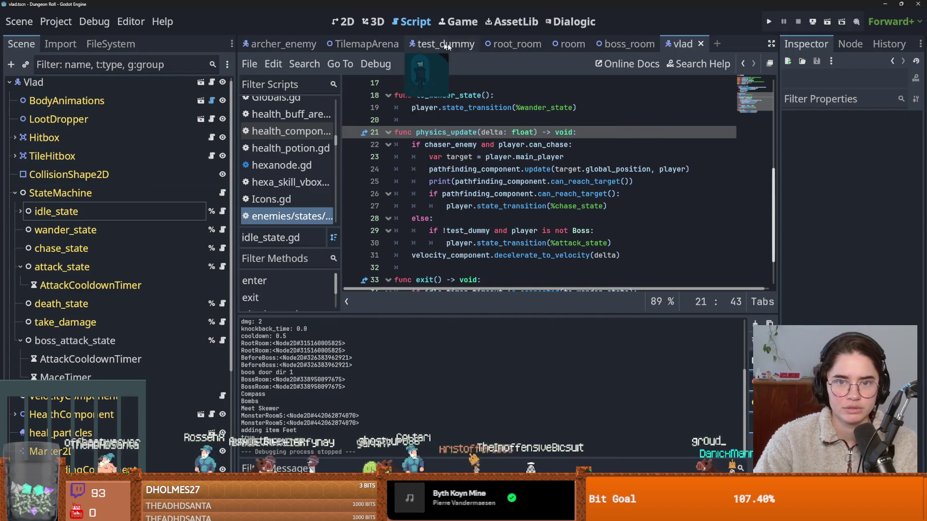
Set the archer_enemy CanStartChaseTimer Wait Time to 1.5 s and run the project.
left_click(280, 44)
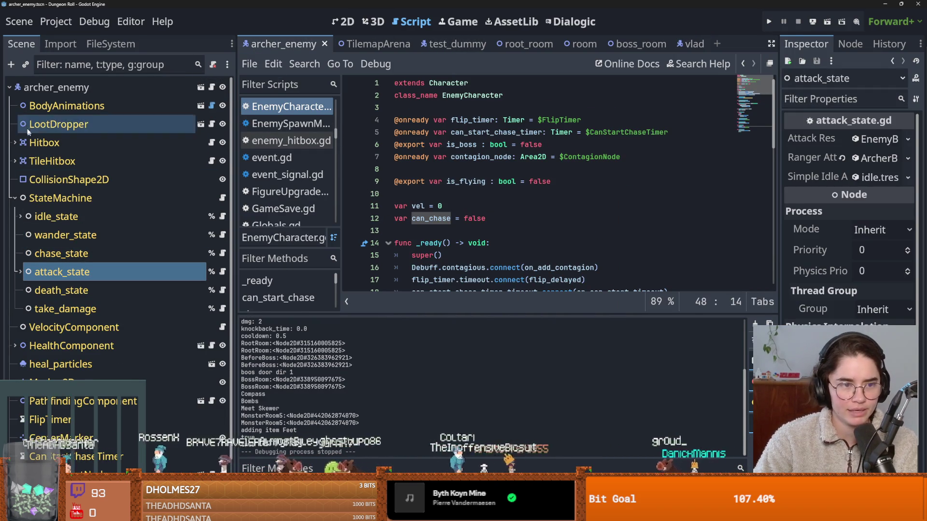
scroll(72, 359, "down", 2)
left_click(77, 414)
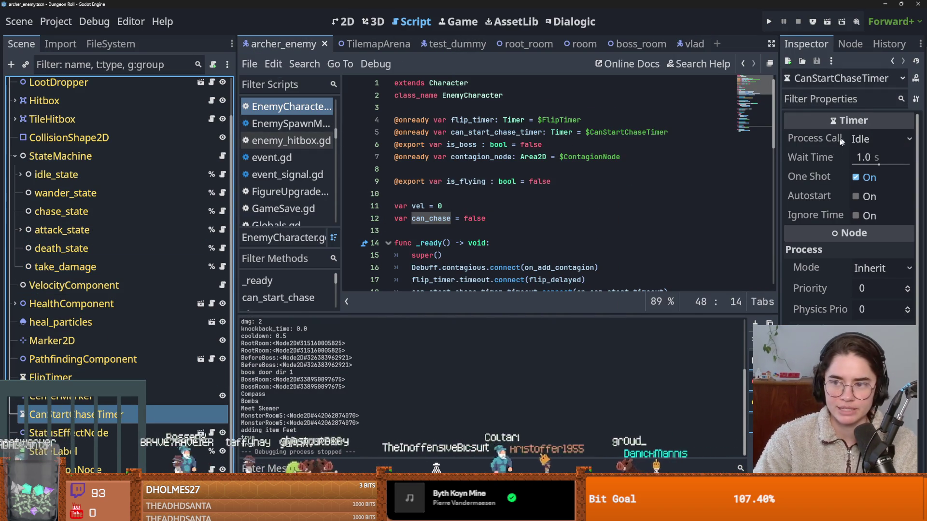
left_click_drag(778, 182, 657, 182)
key("ctrl+s")
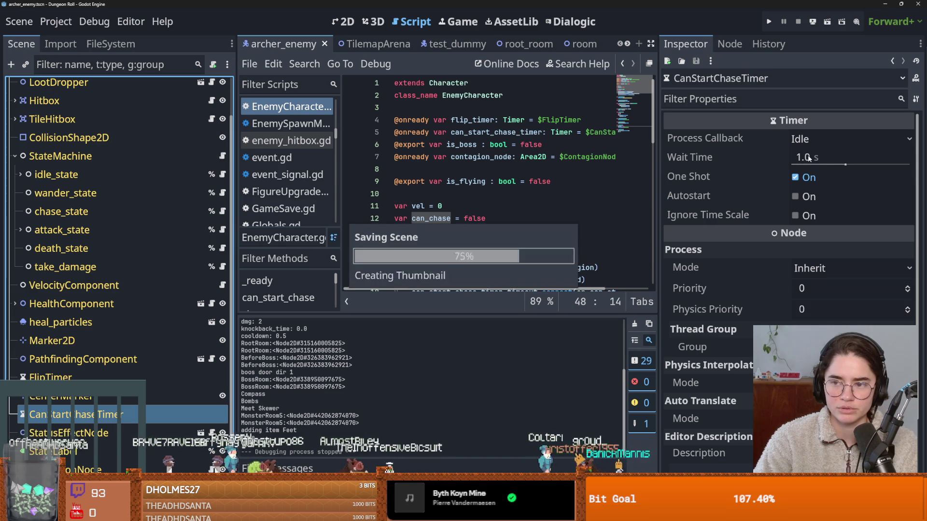
left_click(809, 158)
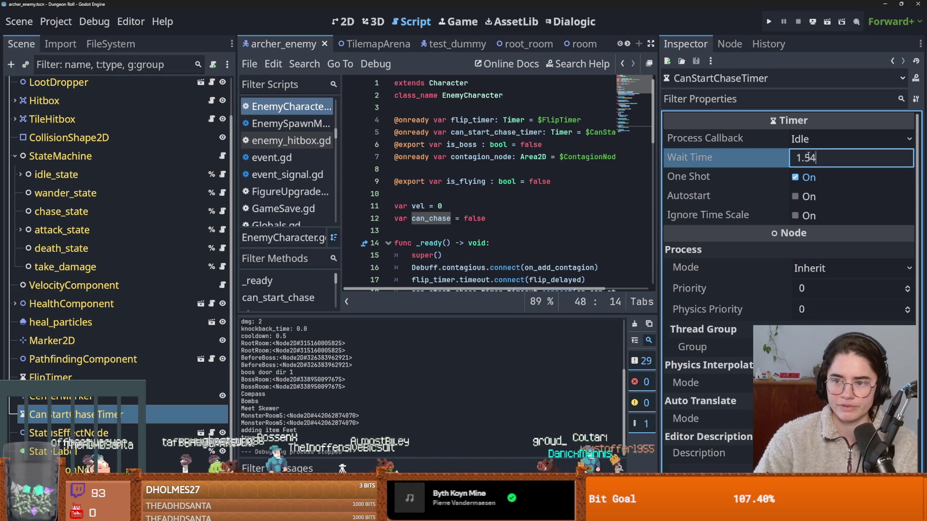
key("BackSpace")
key("Return")
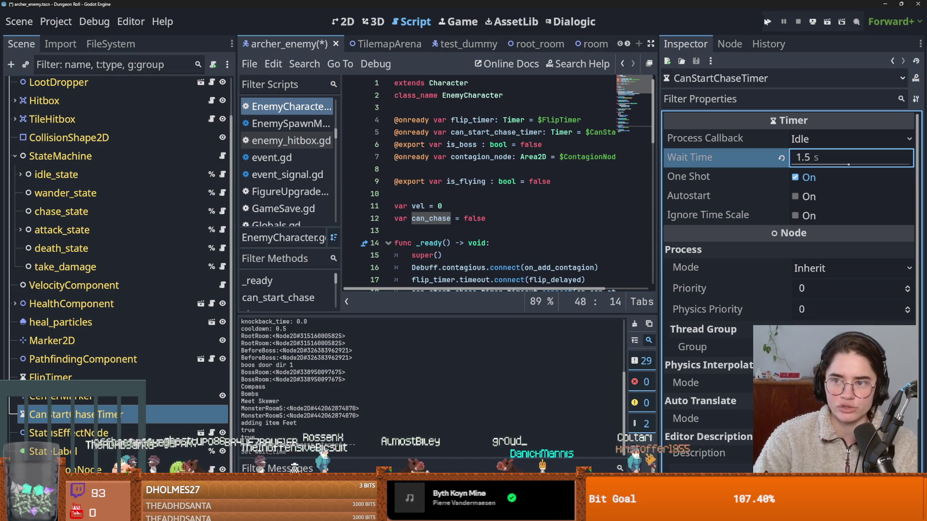
left_click(767, 21)
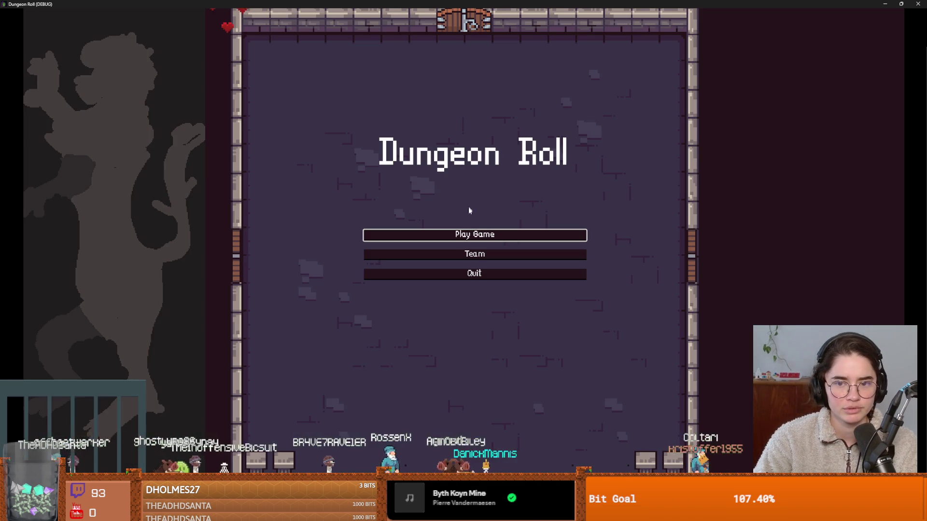
Start a Crusader run, dash upward twice in the next room, then close the game window.
left_click(467, 232)
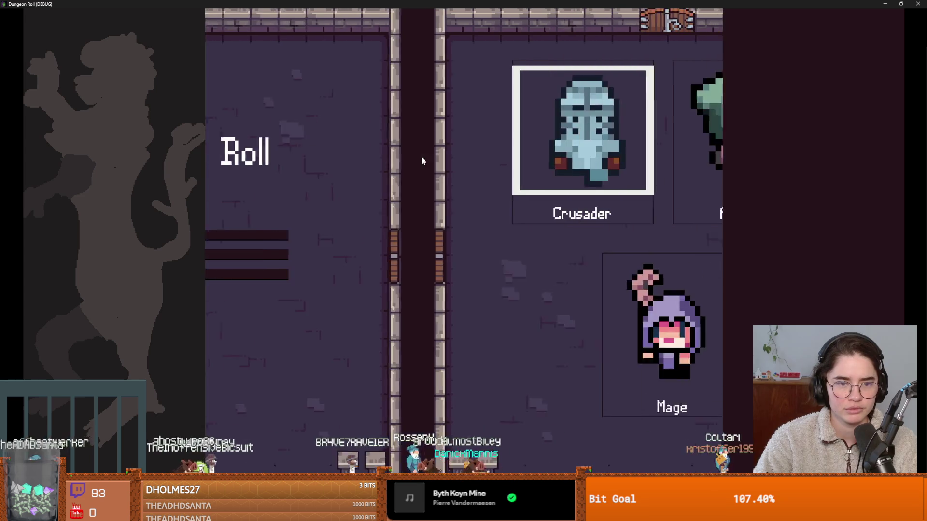
left_click(387, 186)
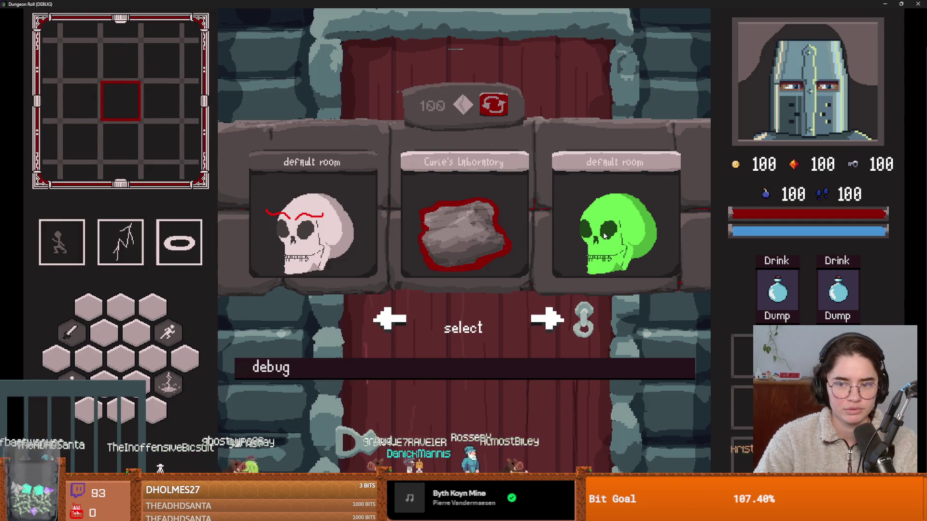
left_click(604, 236)
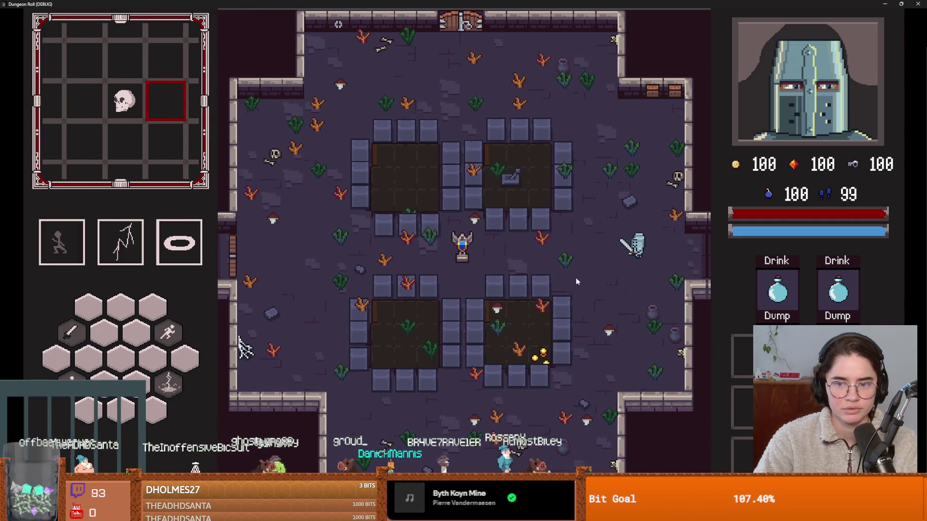
key("space")
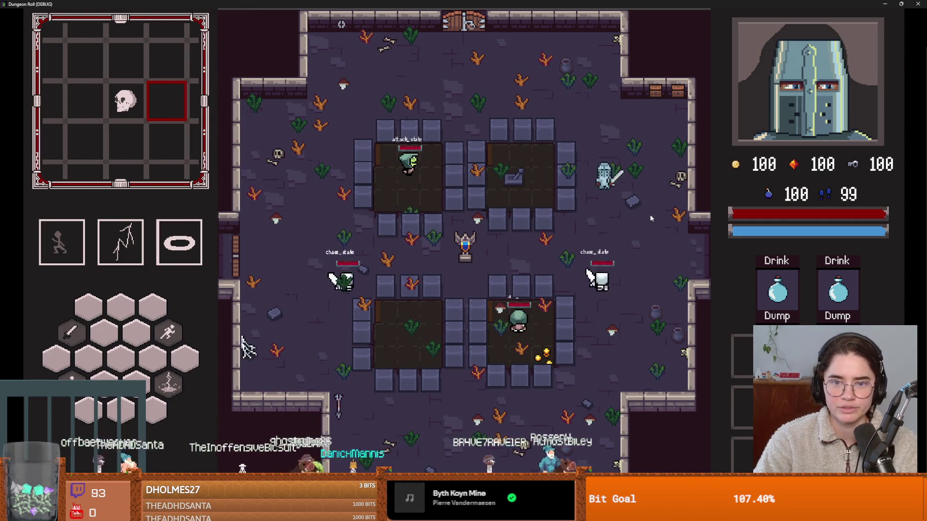
key("space")
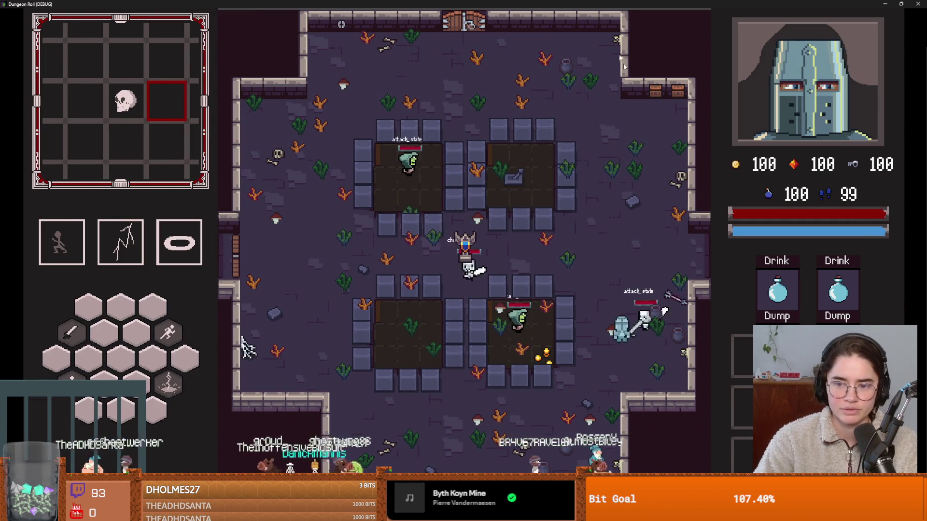
key("super+Down")
left_click(692, 136)
key("ctrl+s")
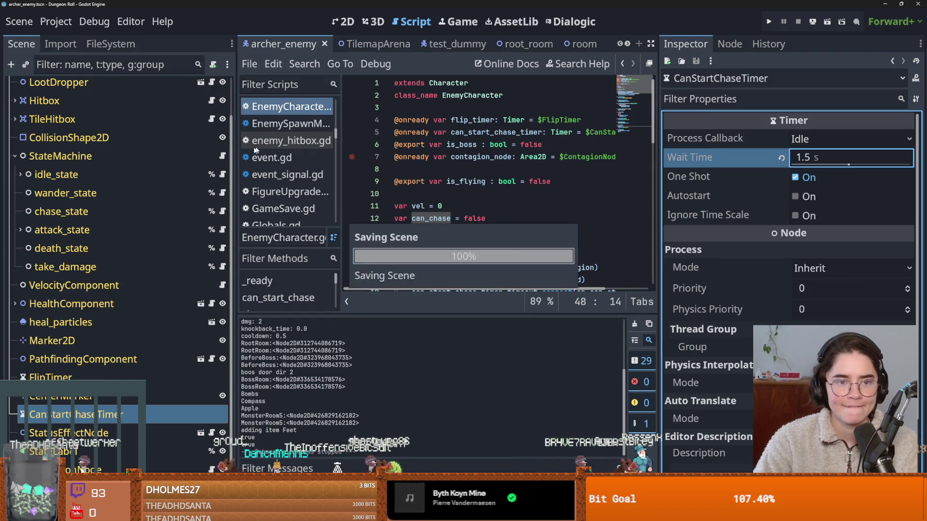
Show the room scene's Dungeon tile atlas for the NormalDungeonWallTilemapLayer node.
left_click(369, 44)
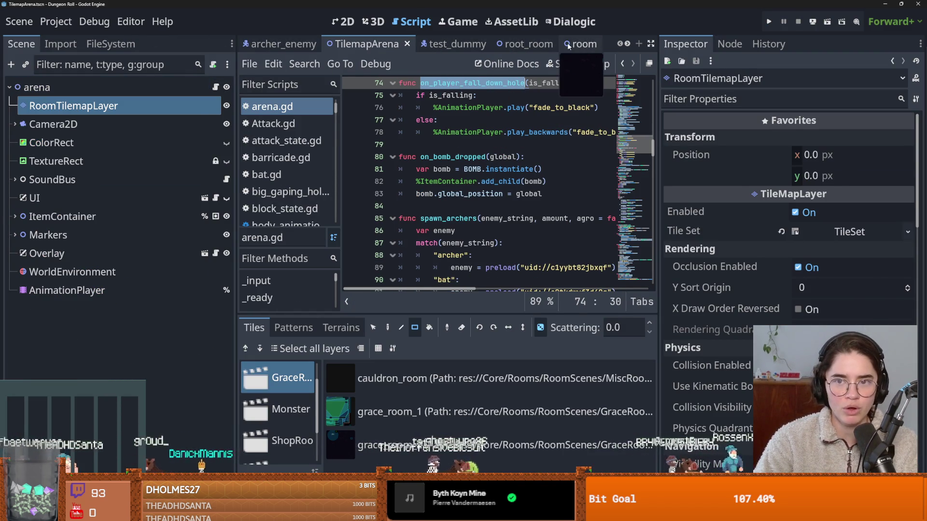
left_click(576, 44)
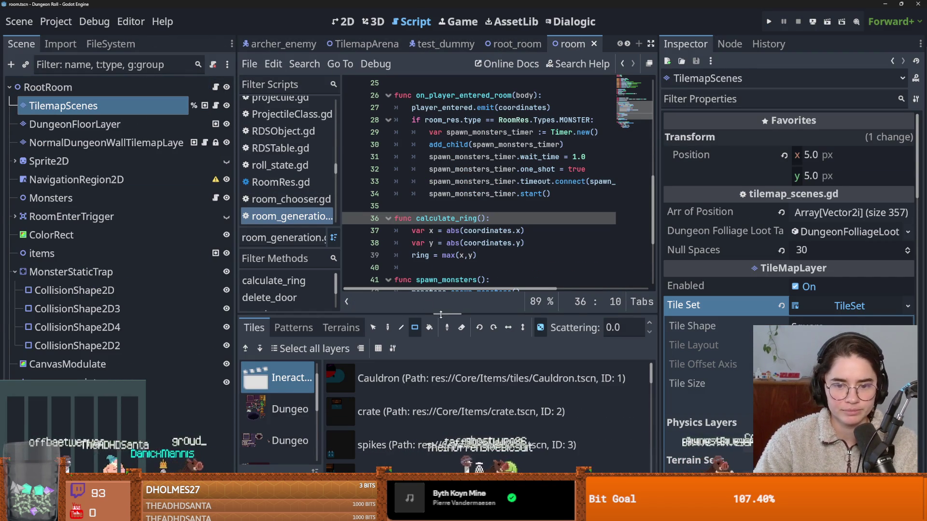
left_click_drag(441, 315, 440, 197)
left_click(849, 305)
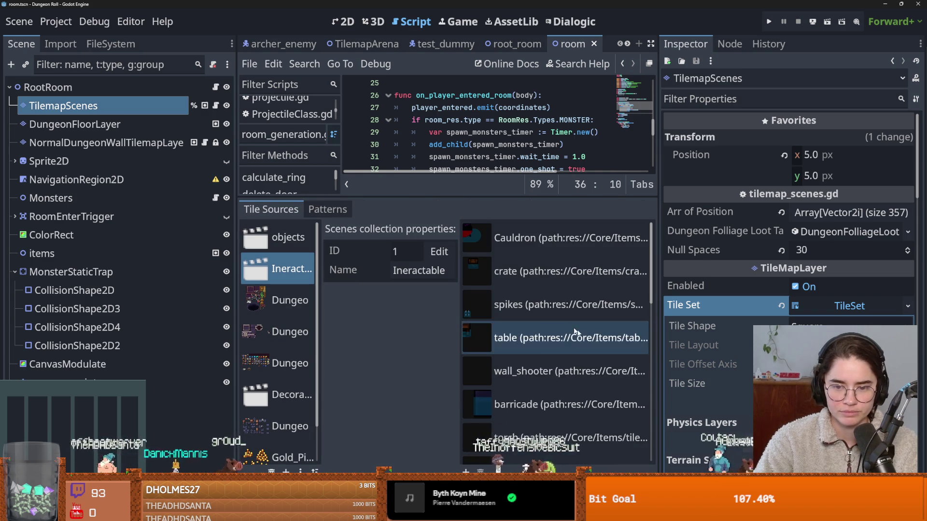
left_click(285, 332)
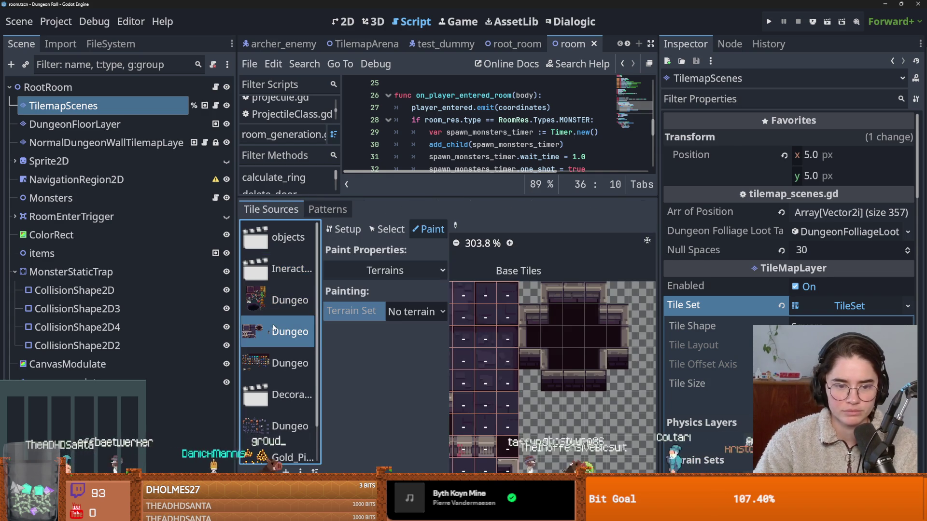
scroll(459, 309, "down", 1)
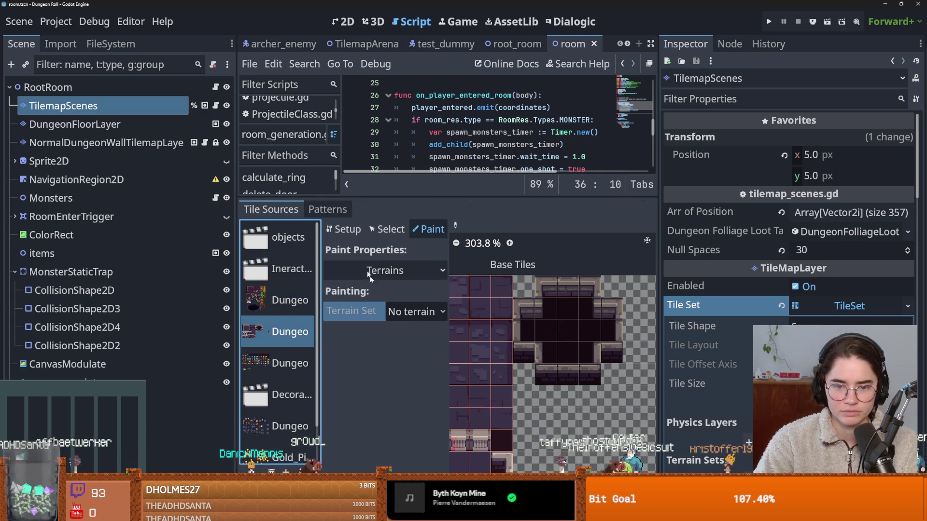
left_click(343, 229)
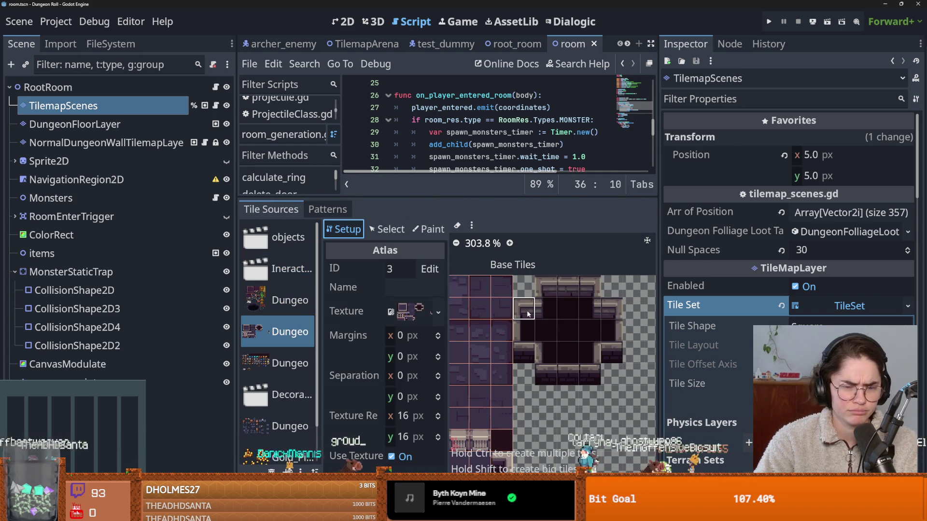
left_click(120, 148)
left_click(292, 292)
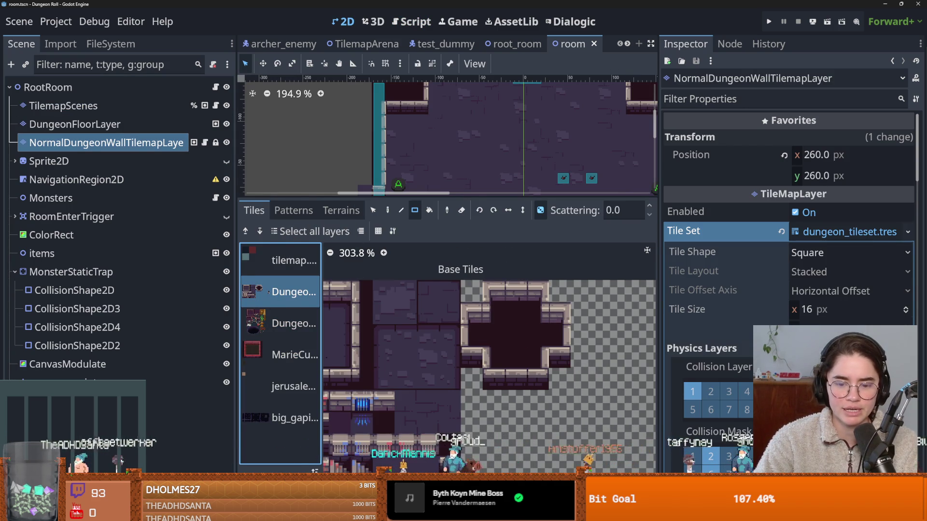
Paint Physics Layer 0 collision onto the dungeon wall tiles in the TileSet Paint tab.
left_click(482, 514)
left_click(416, 228)
left_click(384, 270)
left_click(374, 416)
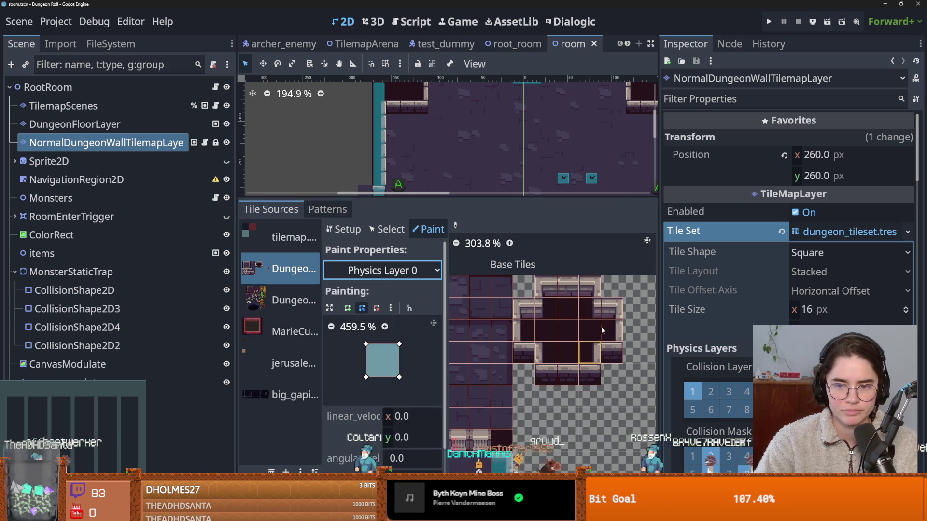
left_click_drag(524, 311, 560, 352)
key("ctrl+z")
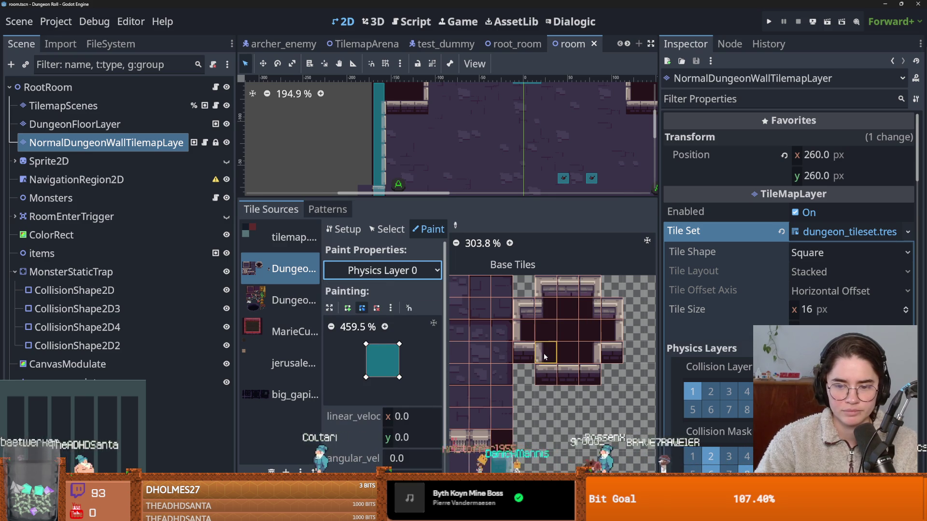
scroll(523, 342, "up", 1)
left_click(529, 304)
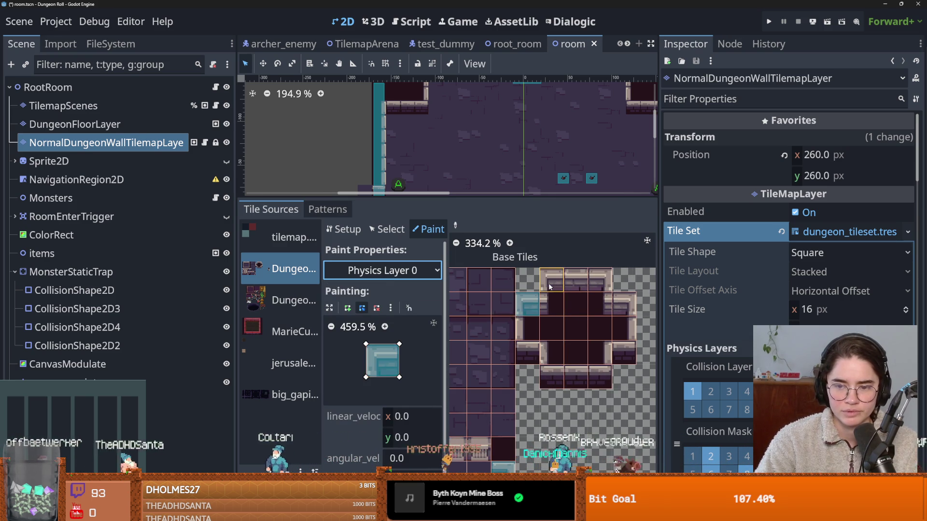
left_click_drag(552, 280, 593, 284)
left_click(623, 304)
mouse_move(623, 352)
left_mouse_down()
mouse_move(592, 380)
mouse_move(551, 379)
left_mouse_up()
left_click(527, 352)
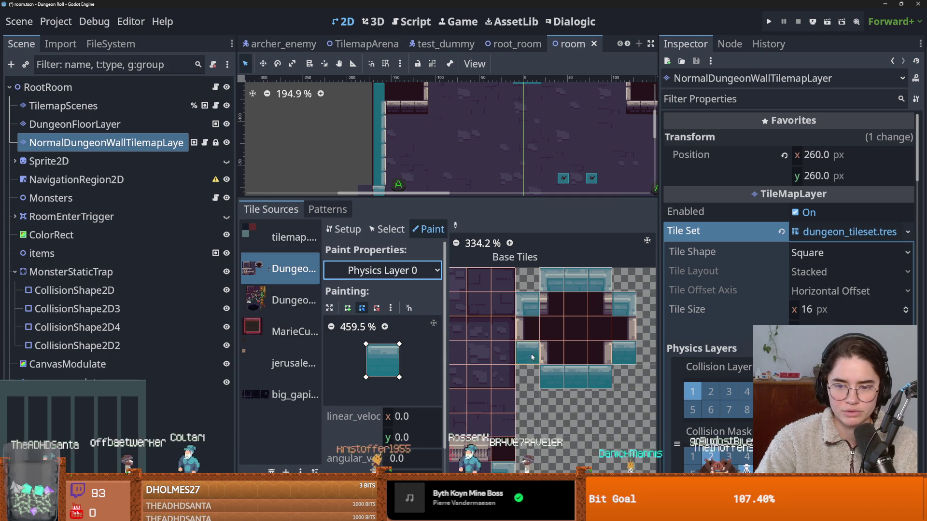
Narrow a wall tile's collision polygon to a thin strip, mirror it, and save.
left_click_drag(399, 377, 378, 378)
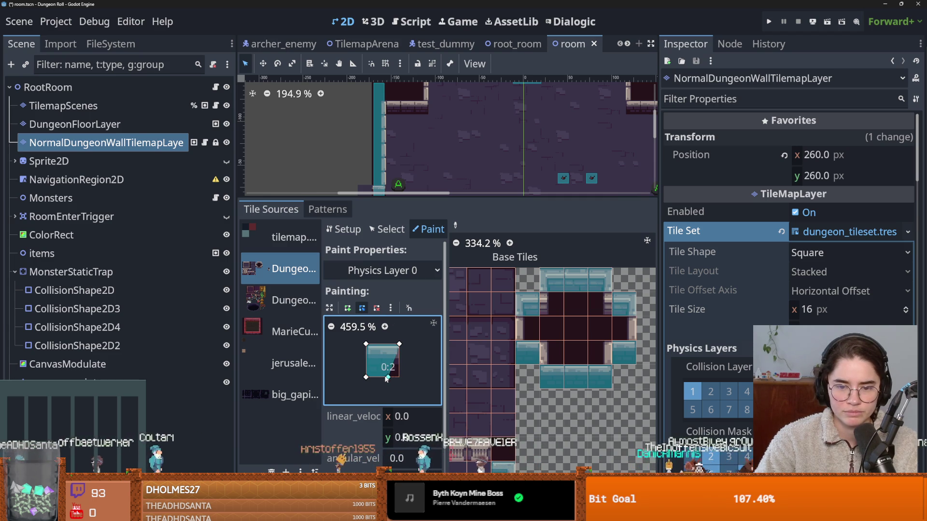
left_click_drag(399, 344, 376, 345)
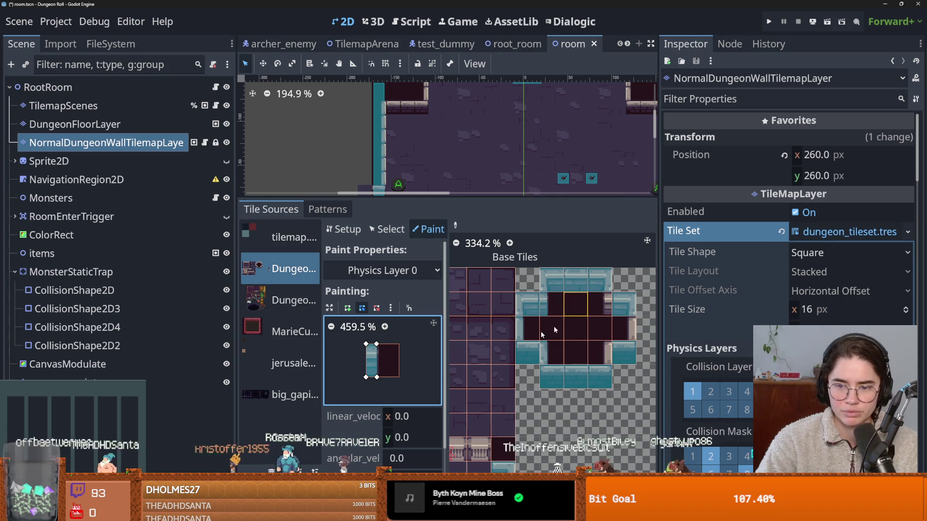
left_click(391, 307)
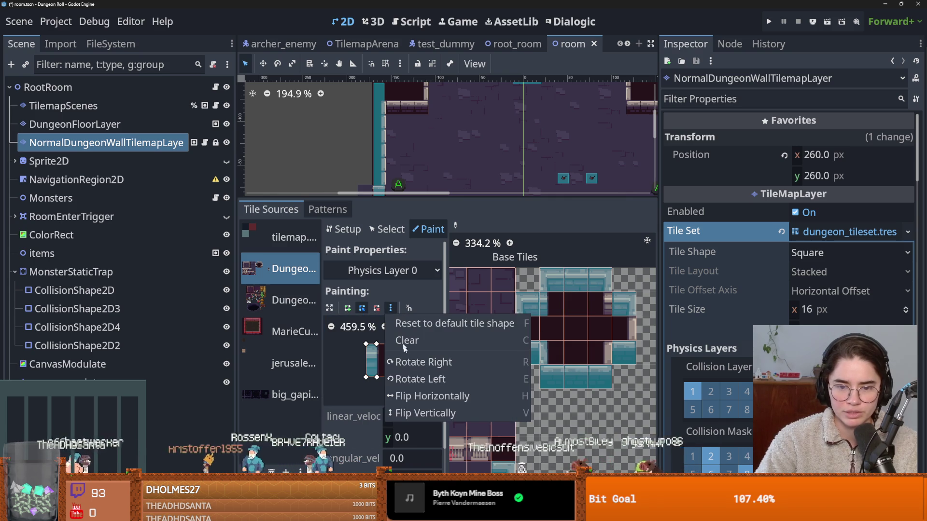
left_click(413, 393)
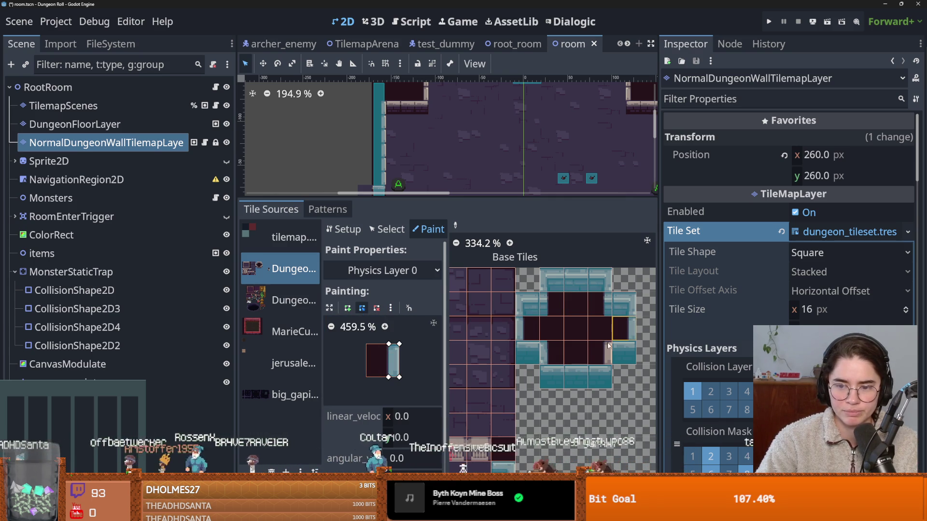
key("ctrl+s")
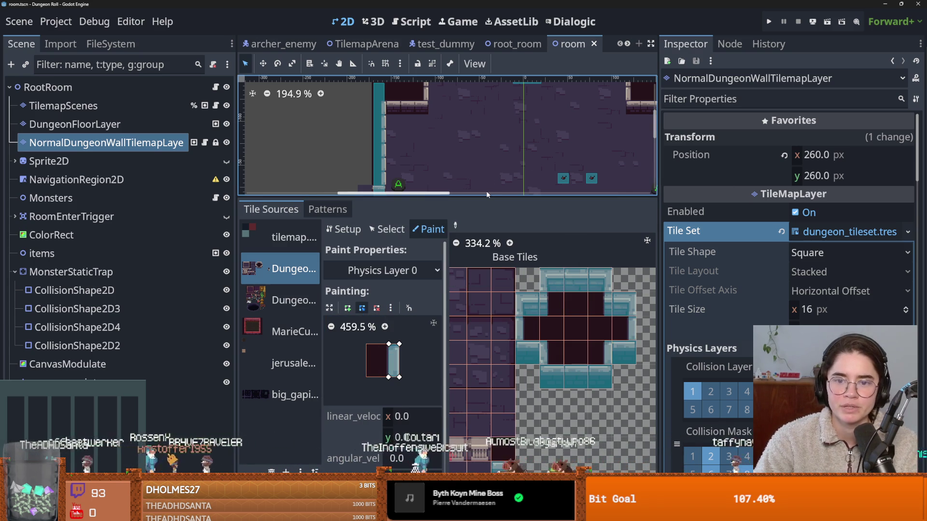
Paint collision onto the dark interior tiles and save the room scene.
left_click_drag(486, 195, 577, 304)
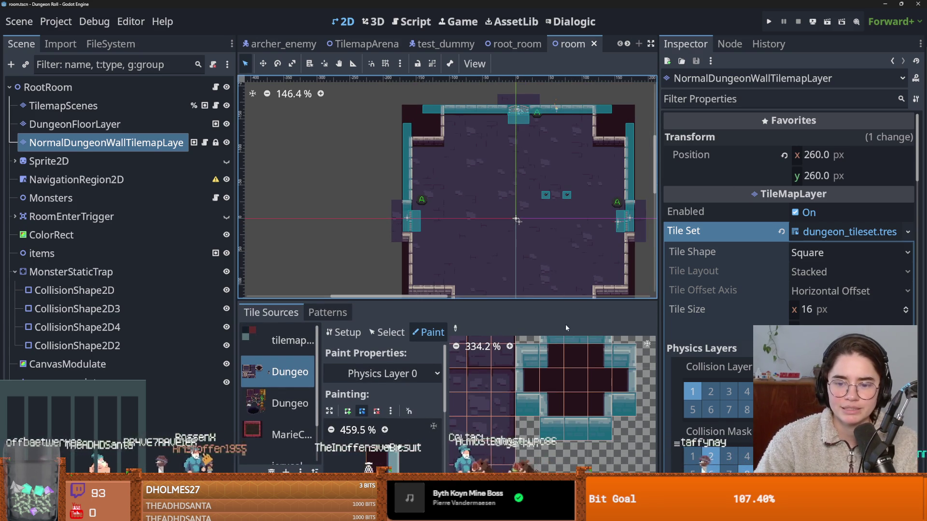
scroll(491, 251, "down", 2)
scroll(520, 204, "up", 2)
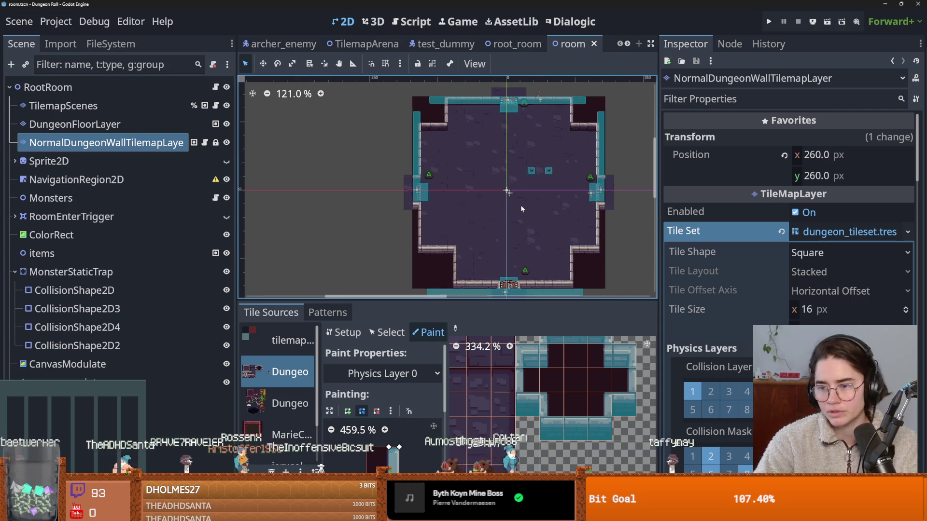
key("ctrl+s")
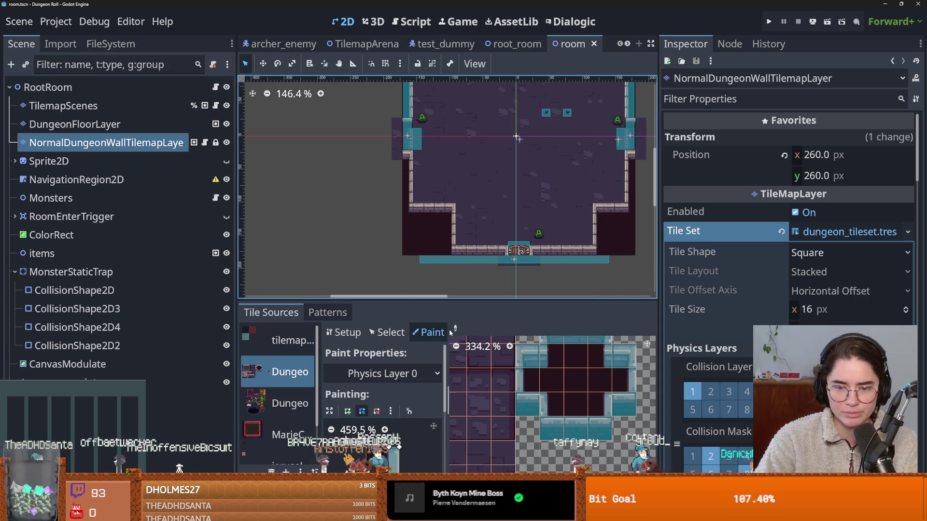
key("ctrl+s")
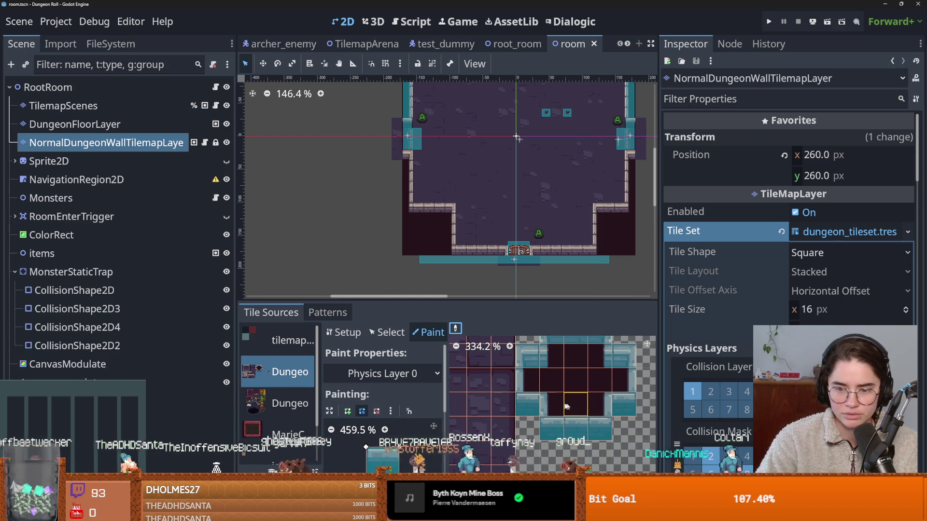
mouse_move(603, 381)
left_mouse_down()
mouse_move(526, 381)
mouse_move(579, 357)
left_mouse_up()
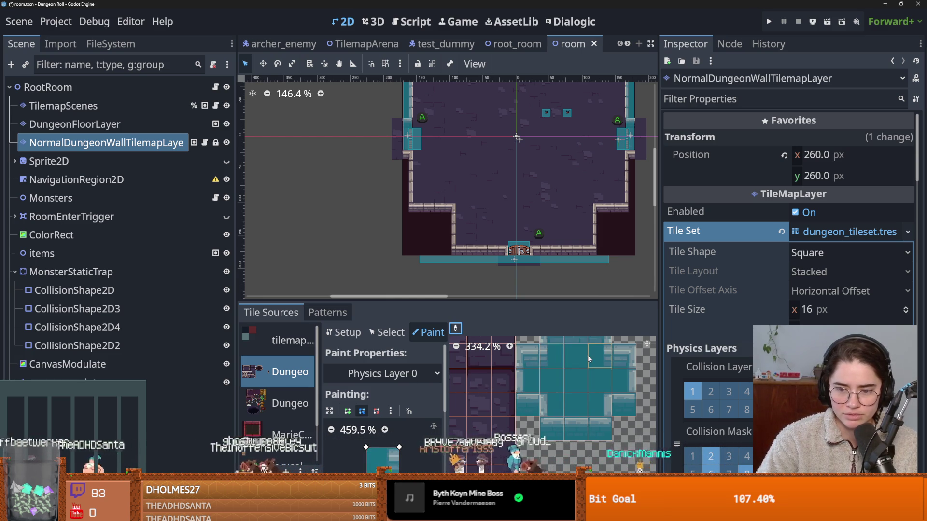
scroll(555, 377, "down", 1)
key("ctrl+s")
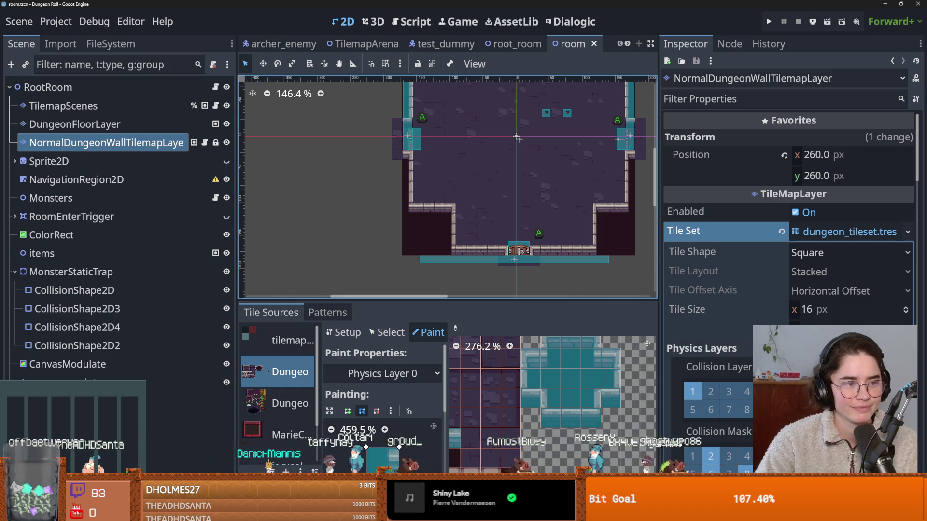
key("ctrl+s")
Pan the room view, then return to the archer_enemy scene.
scroll(353, 259, "up", 2)
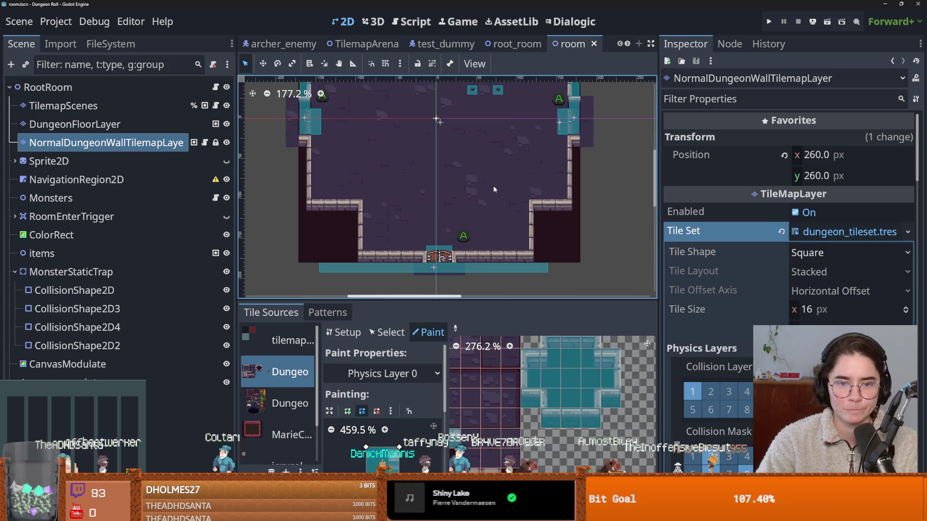
scroll(494, 190, "down", 2)
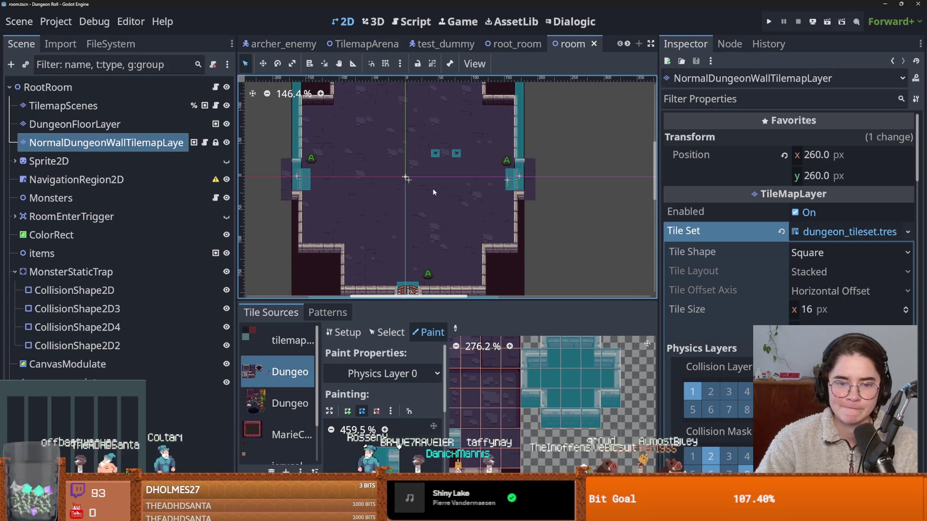
mouse_move(432, 188)
left_mouse_down()
mouse_move(421, 224)
mouse_move(416, 188)
left_mouse_up()
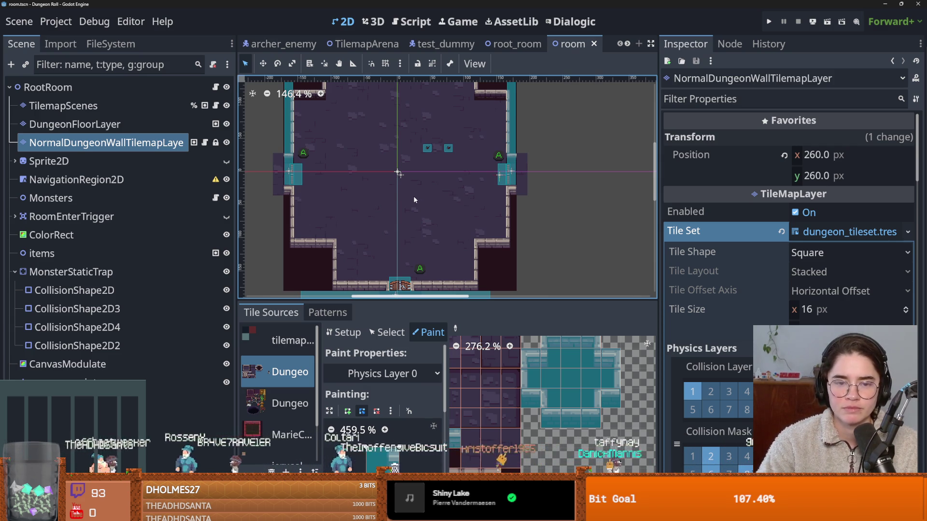
left_click(280, 44)
scroll(10, 207, "up", 1)
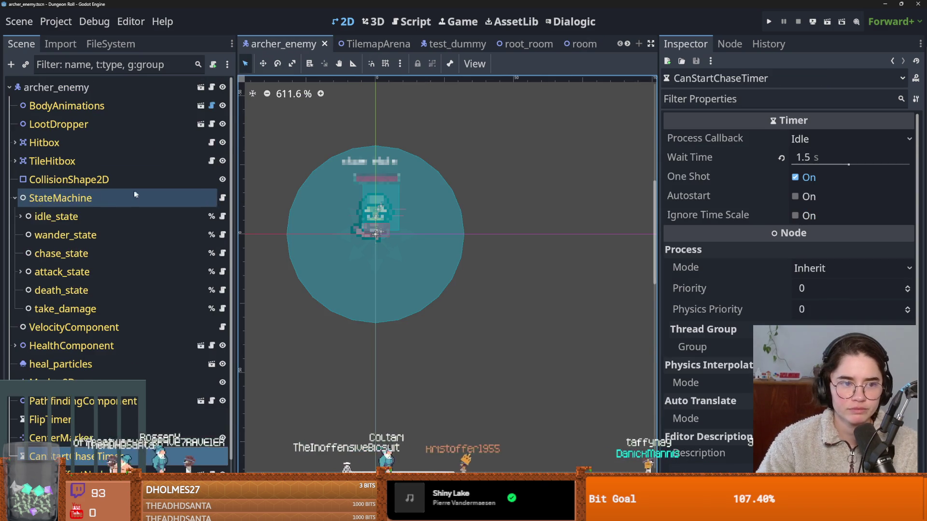
Open the idle_state script from the StateMachine and widen the code editor.
left_click(13, 198)
left_click(87, 201)
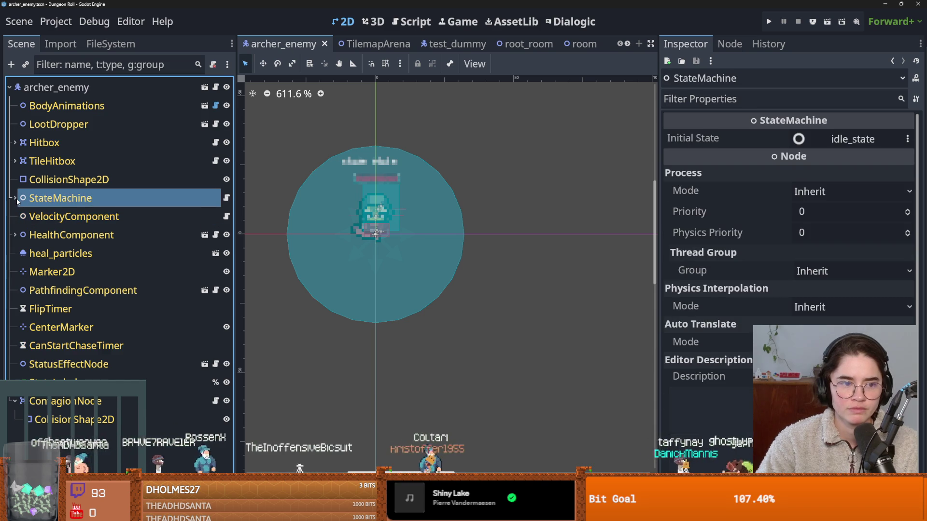
left_click(15, 198)
left_click(56, 216)
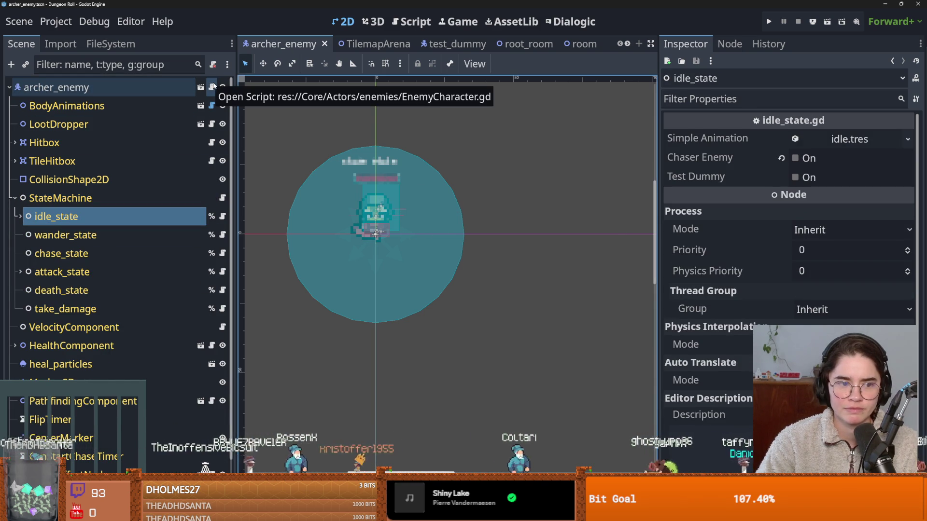
left_click(222, 216)
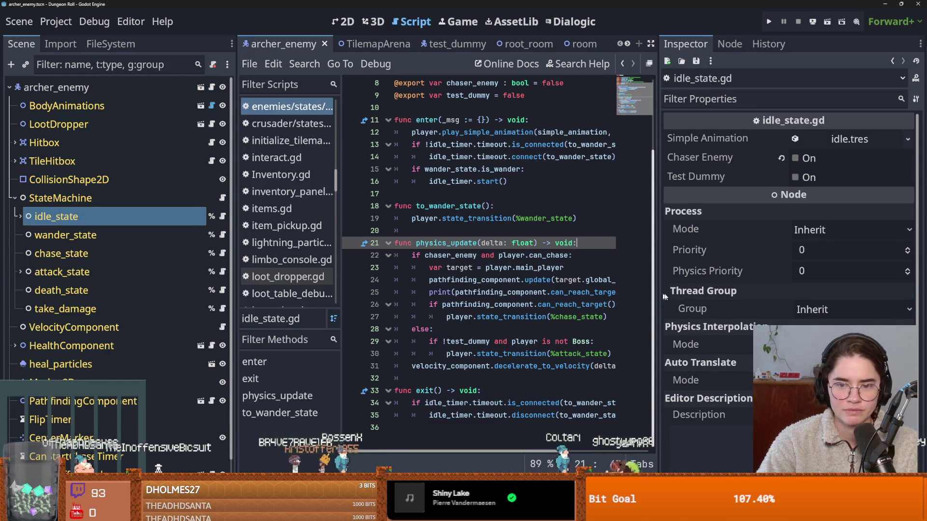
left_click_drag(657, 301, 794, 301)
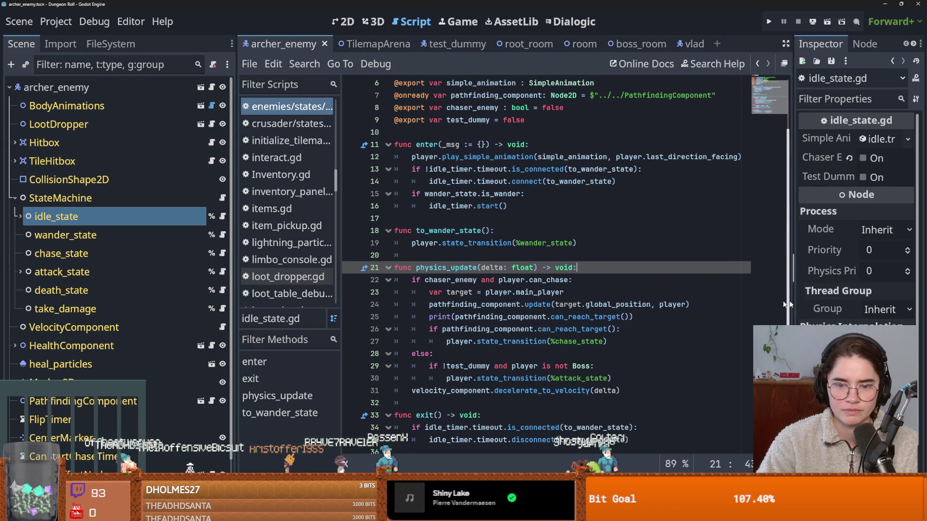
Change the else on line 28 to an unfinished elif and run the project.
double_click(420, 354)
type("l")
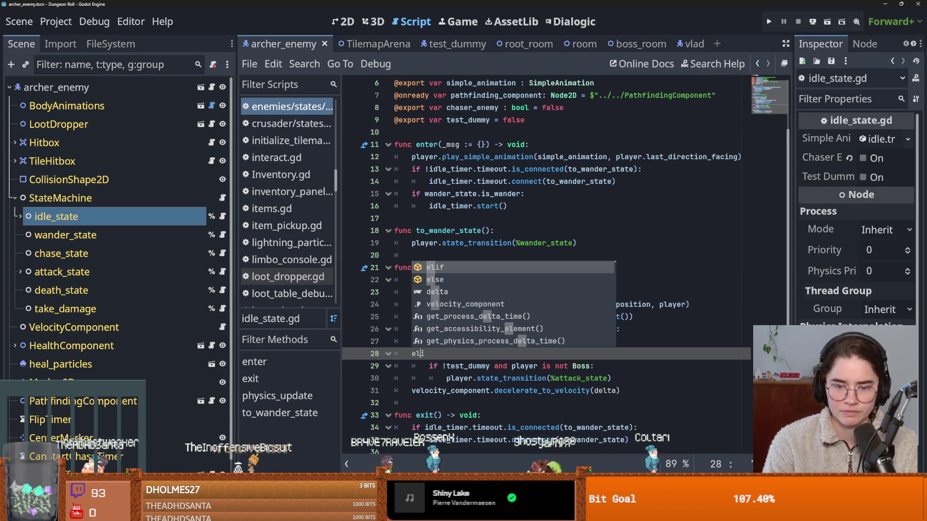
key("Return")
key("Escape")
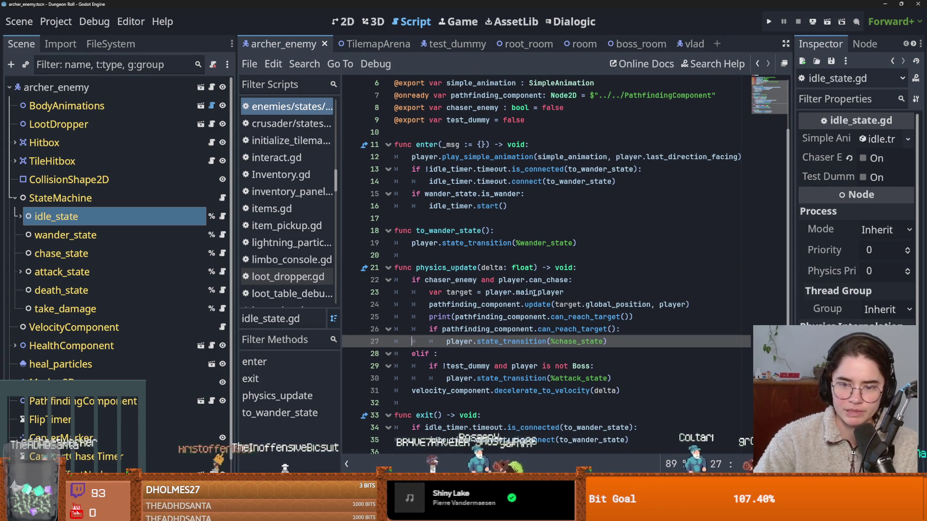
left_click_drag(569, 280, 494, 280)
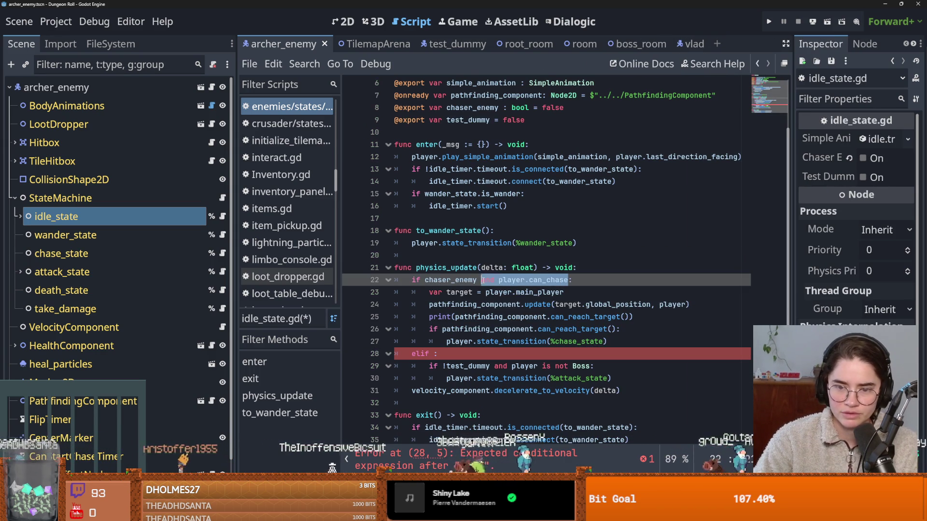
left_click(435, 354)
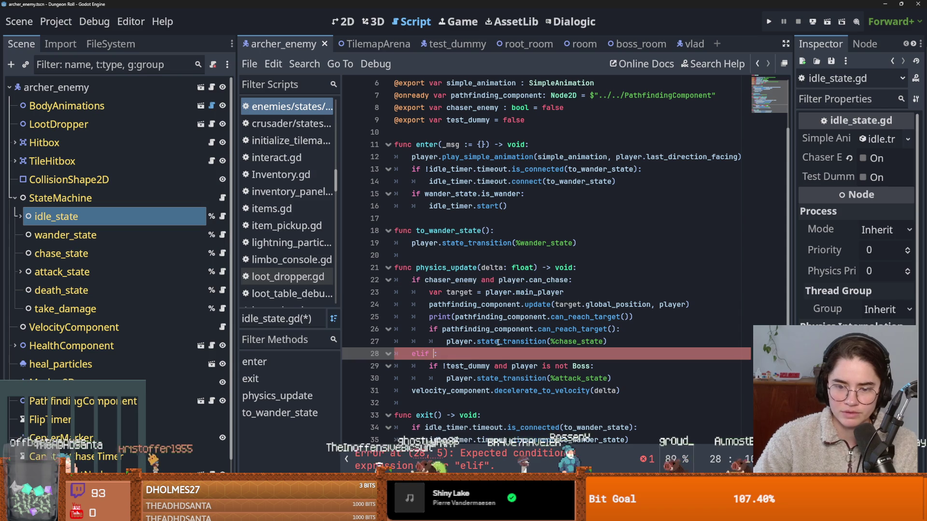
left_click(769, 22)
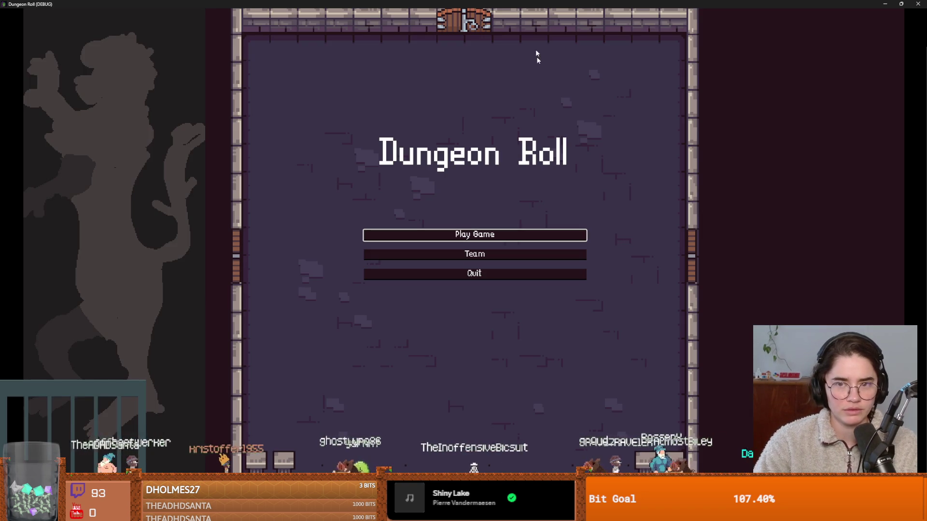
Close the running game, set CanStartChaseTimer's Wait Time to 1.0, then save and run.
left_click_drag(862, 4, 568, 165)
left_click(584, 168)
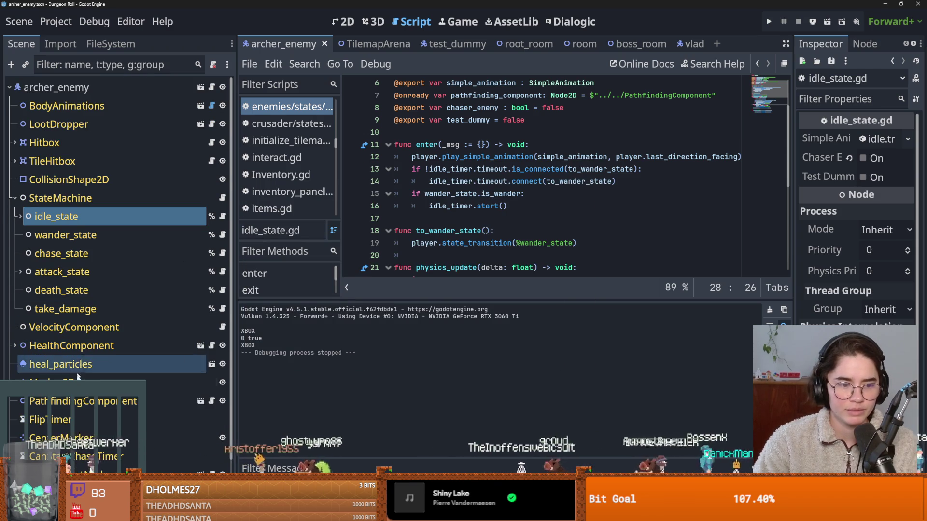
left_click(96, 456)
left_click(872, 158)
type("1")
key("Return")
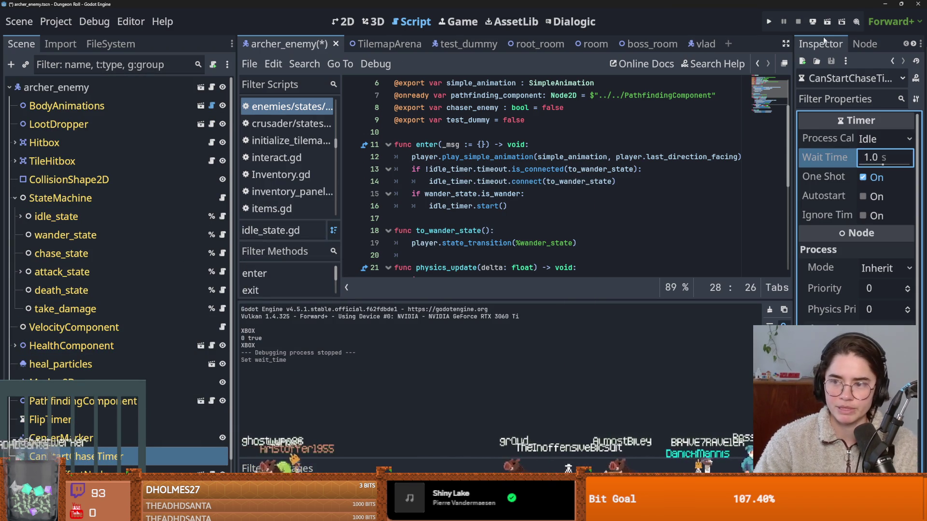
left_click(774, 22)
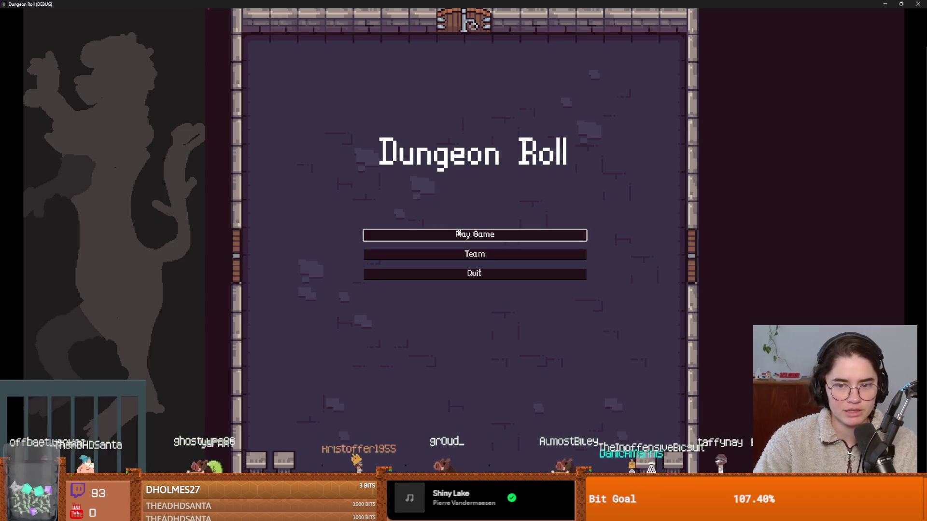
Start a new run, restart it from the pause menu, reroll the room choices and enter the middle room.
left_click(439, 235)
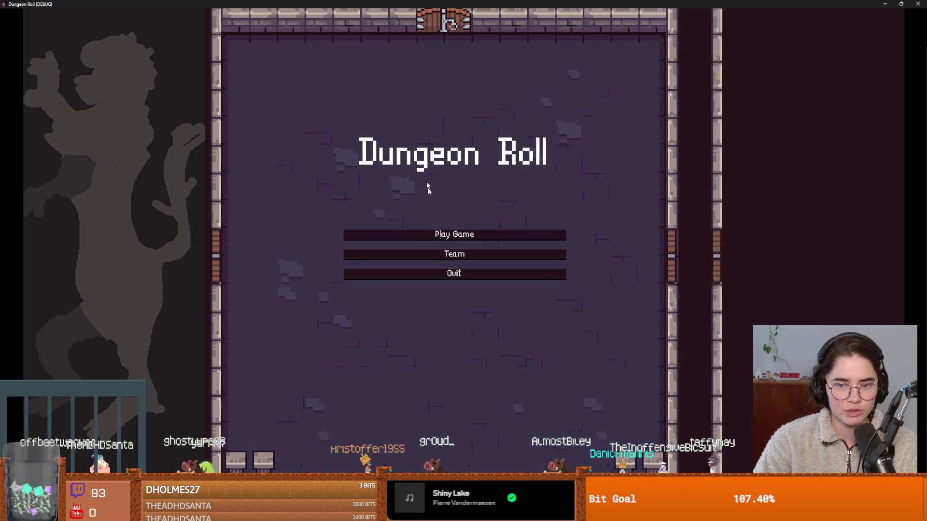
key("Return")
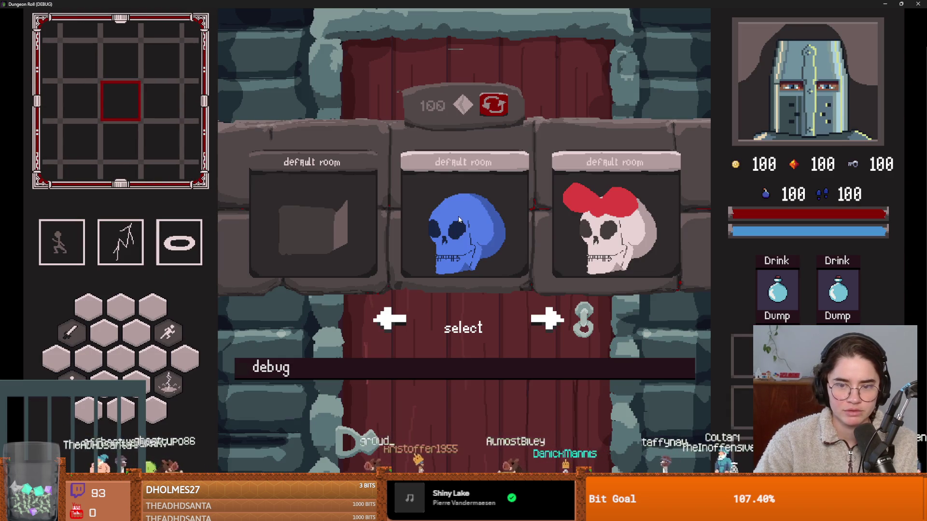
left_click(459, 219)
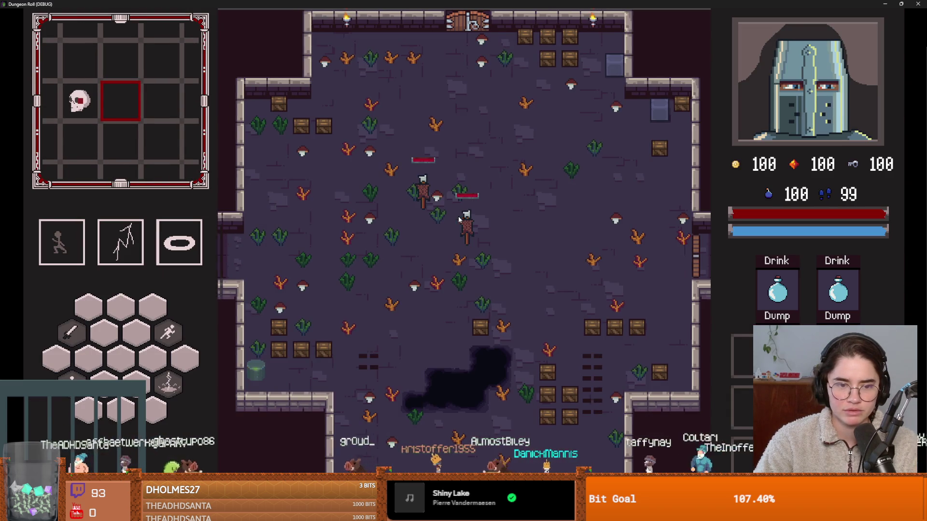
key("Escape")
left_click(467, 325)
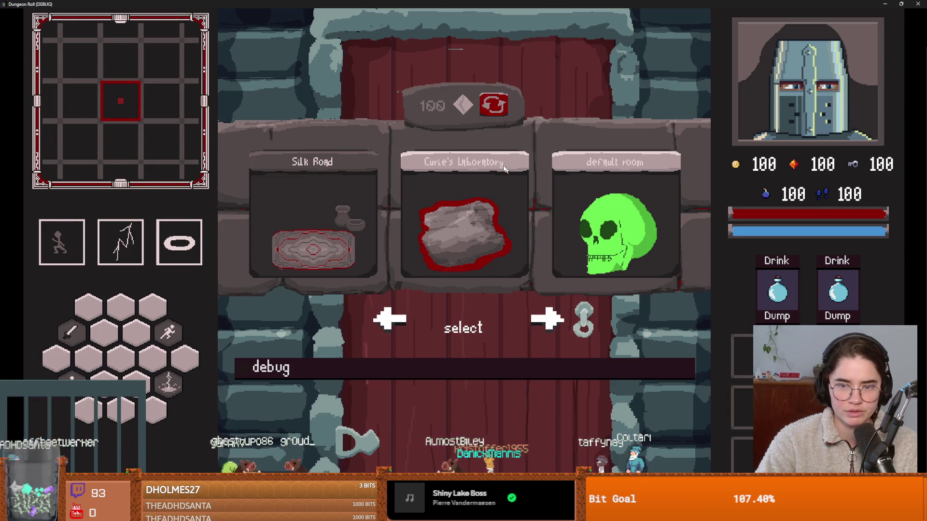
left_click(491, 112)
left_click(491, 113)
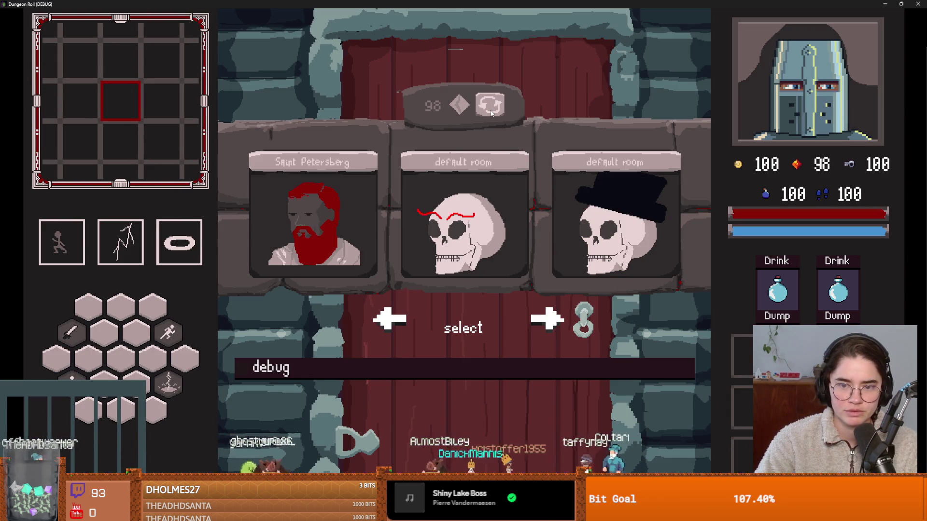
left_click(490, 113)
left_click(491, 113)
left_click(491, 113)
left_click(470, 224)
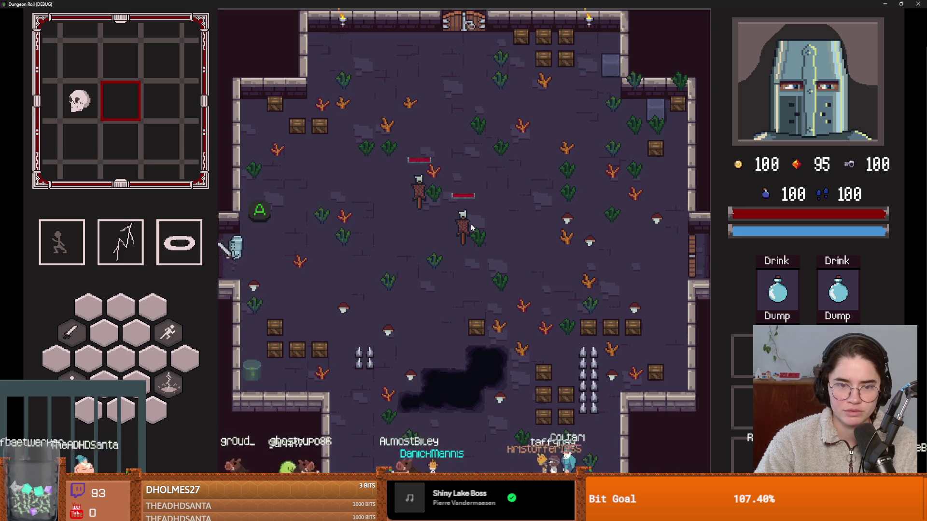
Fight the chasing skeletons with movement, dashes, attacks and the lightning ability.
key("w")
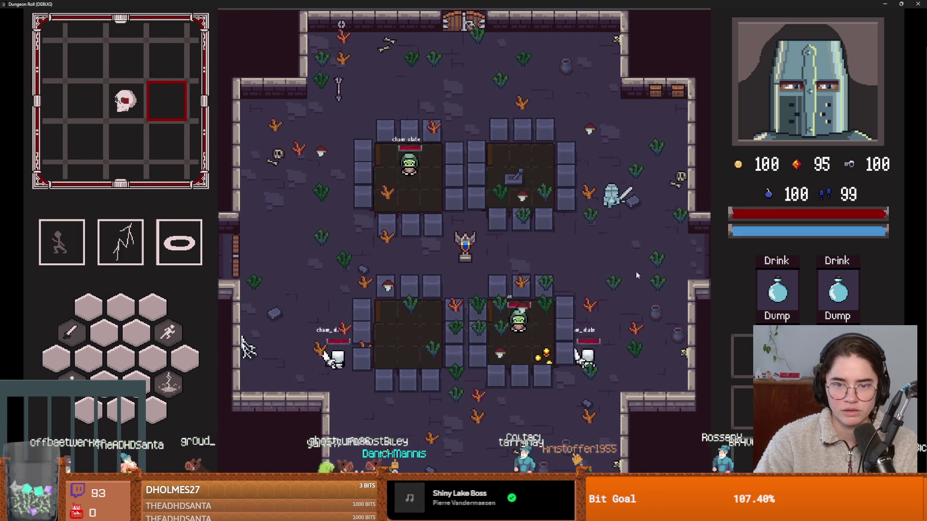
key("a")
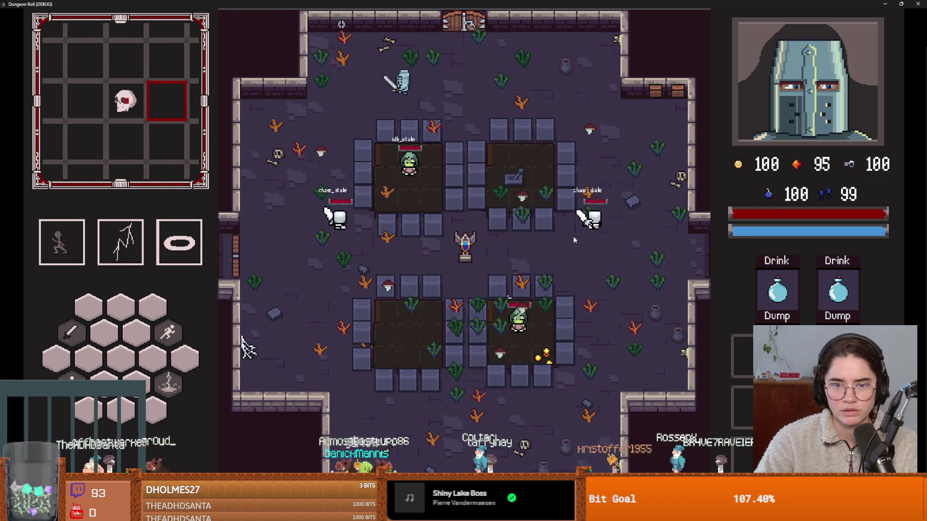
key("s")
key("space")
key("s")
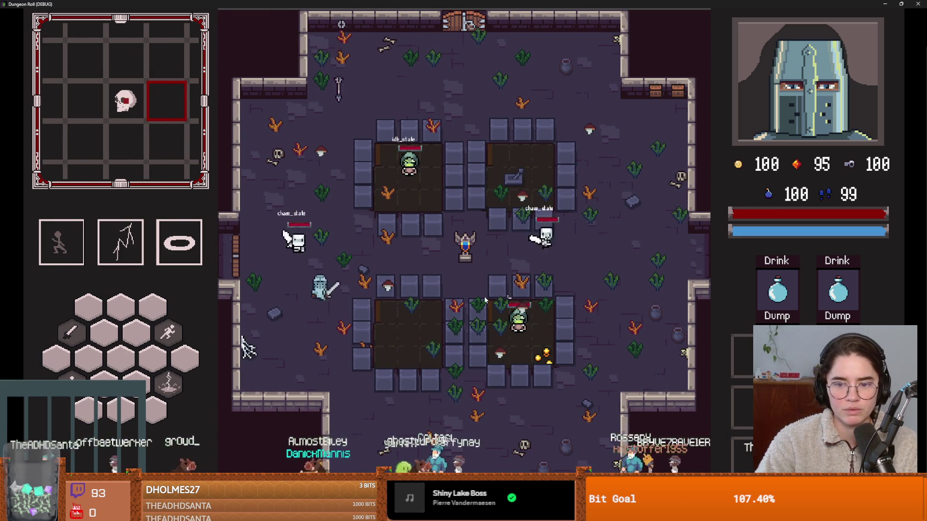
key("a")
key("w")
key("e")
key("w")
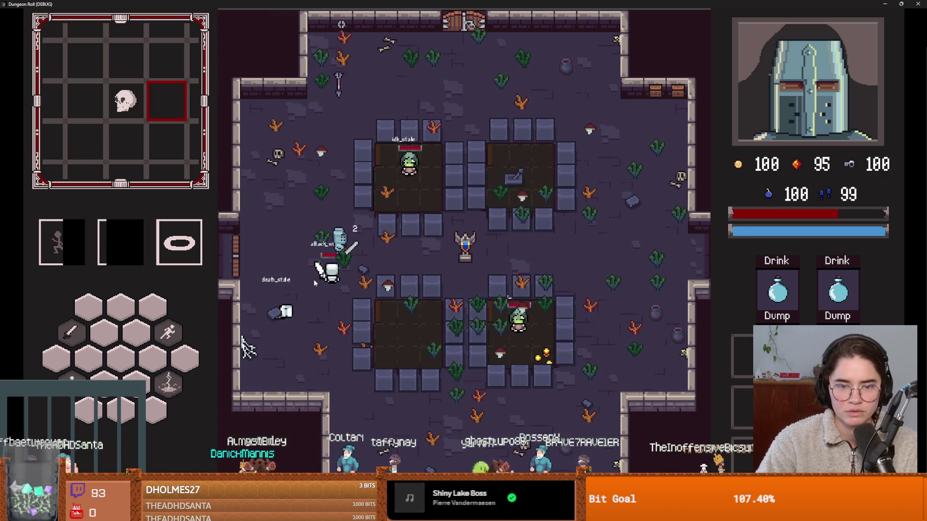
key("s")
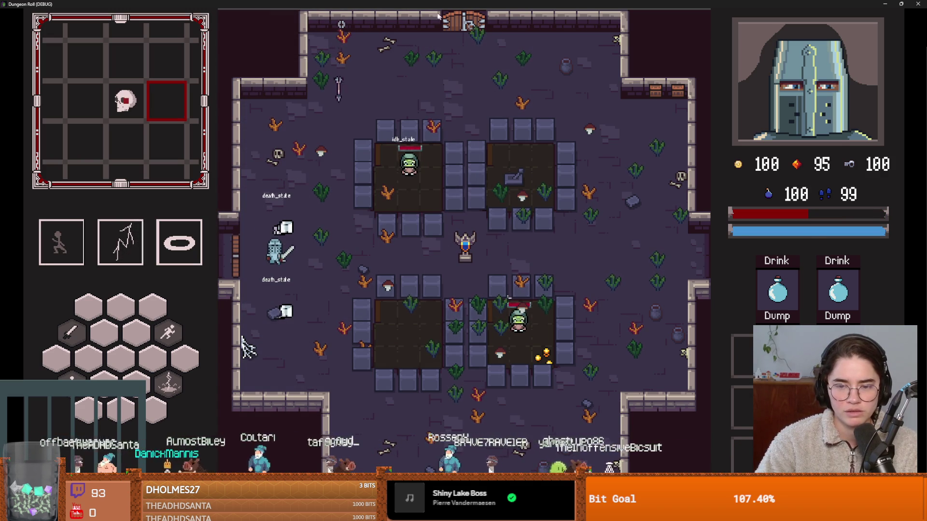
Close the game window and stop the debugging session.
left_click_drag(437, 5, 373, 185)
left_click(537, 185)
key("ctrl+s")
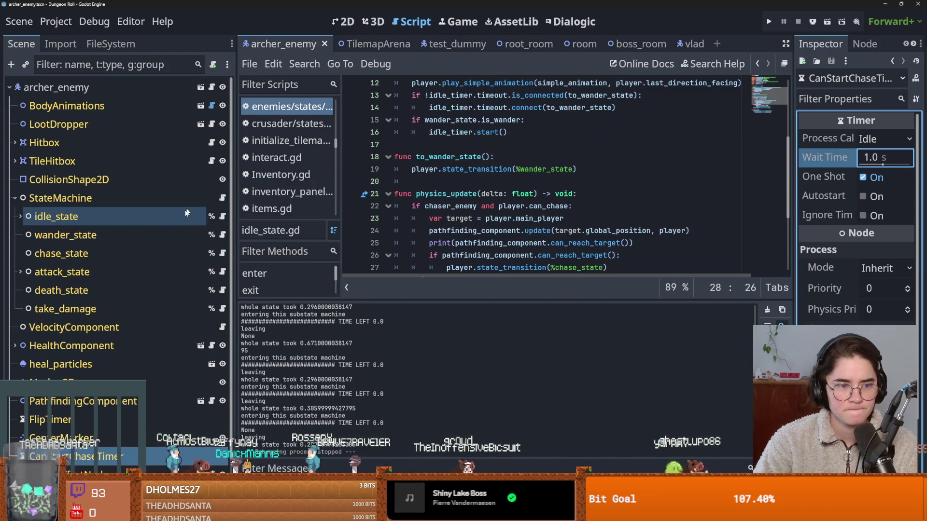
In the idle state script, inspect player.can_chase on line 28 and jump to its definition.
left_click(223, 216)
scroll(415, 275, "down", 3)
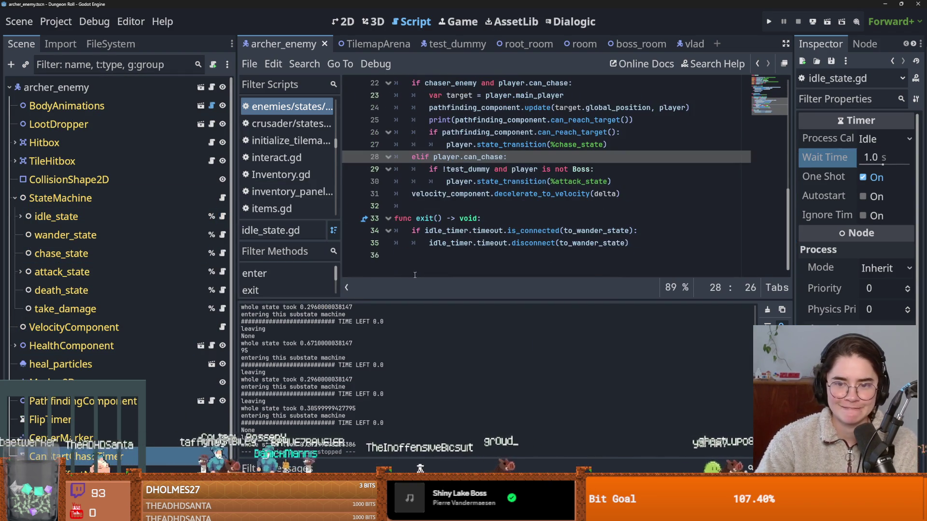
double_click(441, 158)
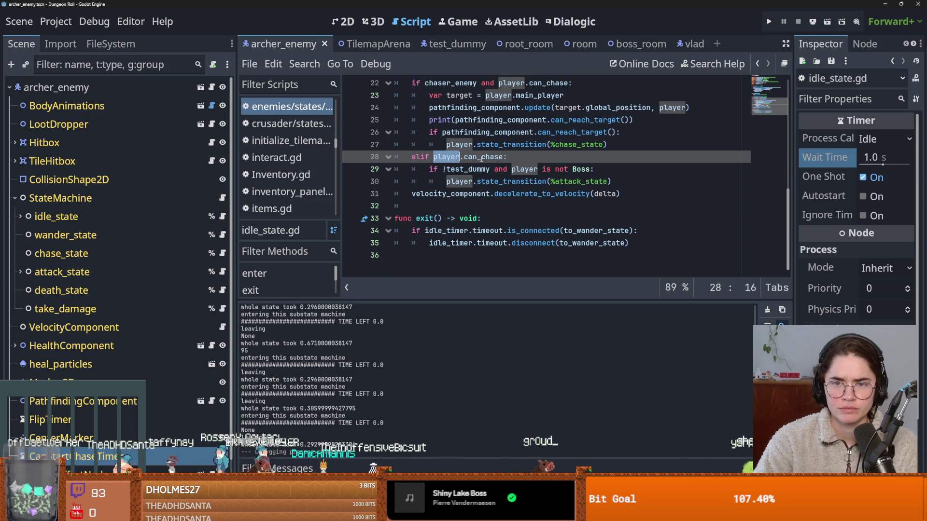
double_click(482, 157)
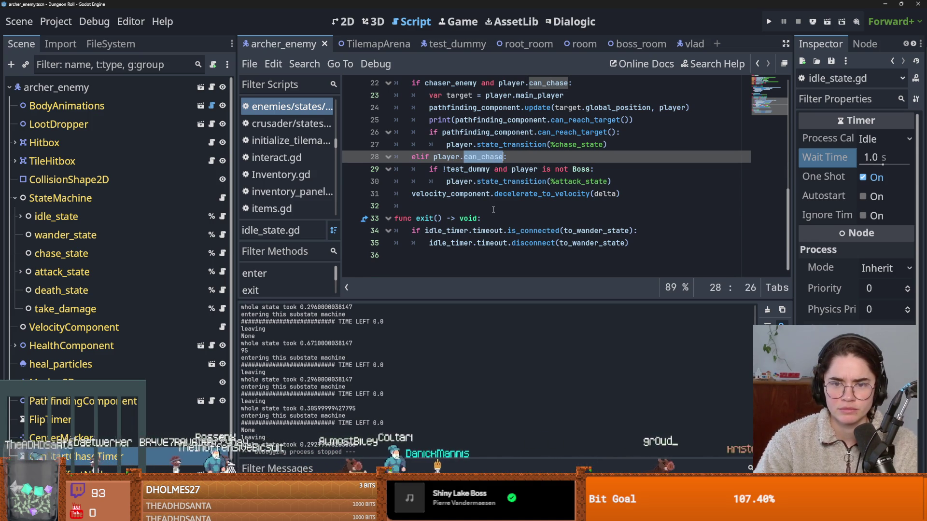
scroll(493, 209, "up", 3)
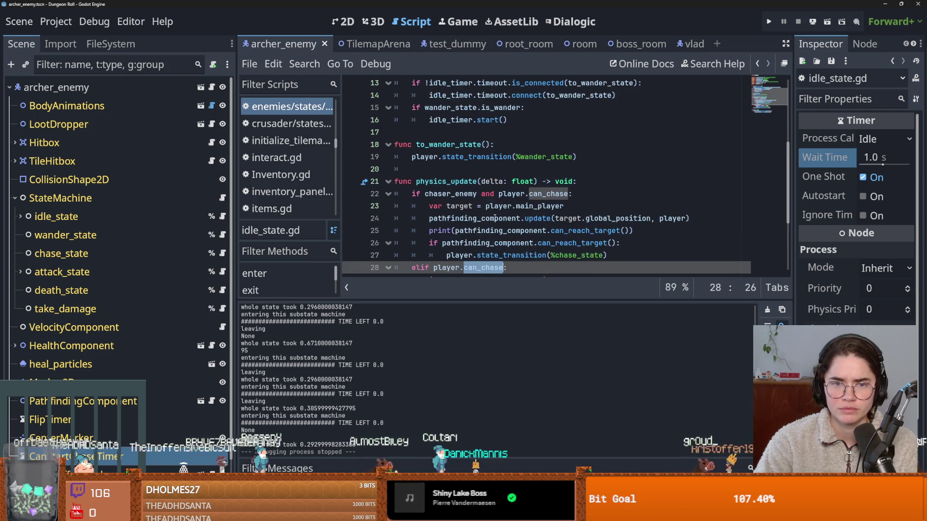
scroll(495, 218, "up", 1)
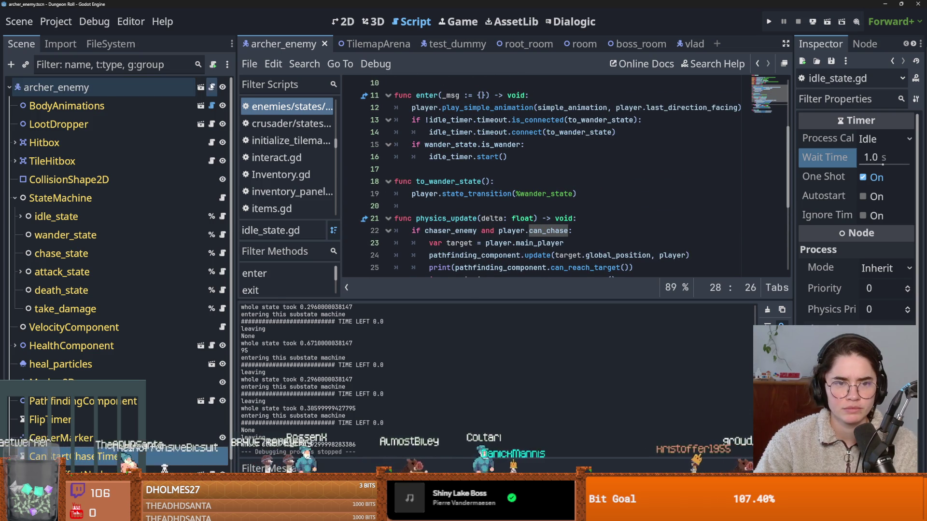
left_click(549, 231, "ctrl")
scroll(473, 183, "down", 6)
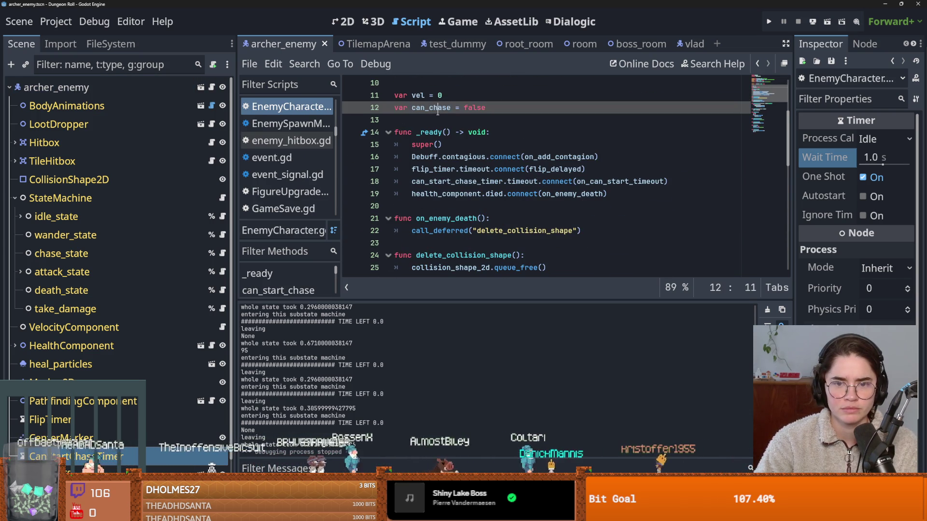
scroll(470, 215, "down", 4)
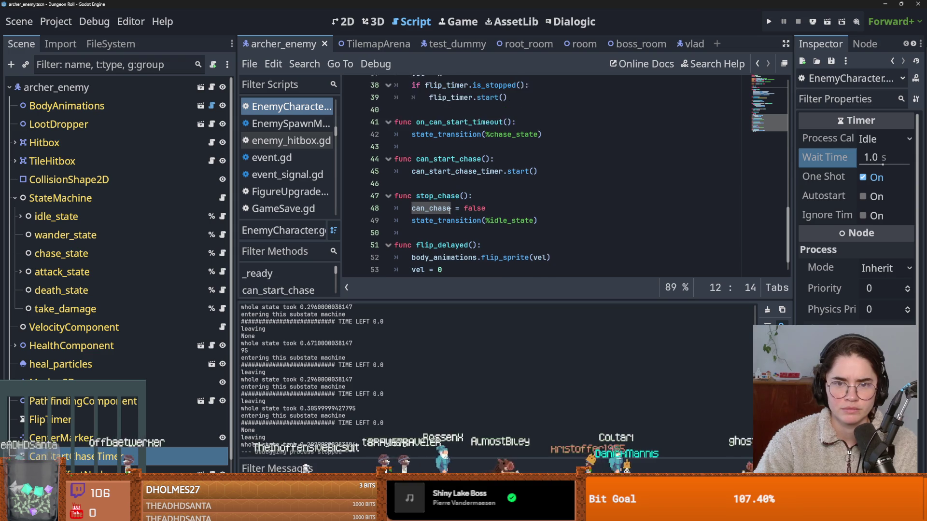
Highlight can_start_chase_timer uses, review on_can_start_timeout, then open the chase_state script.
left_click(458, 182)
double_click(458, 182)
scroll(531, 198, "up", 10)
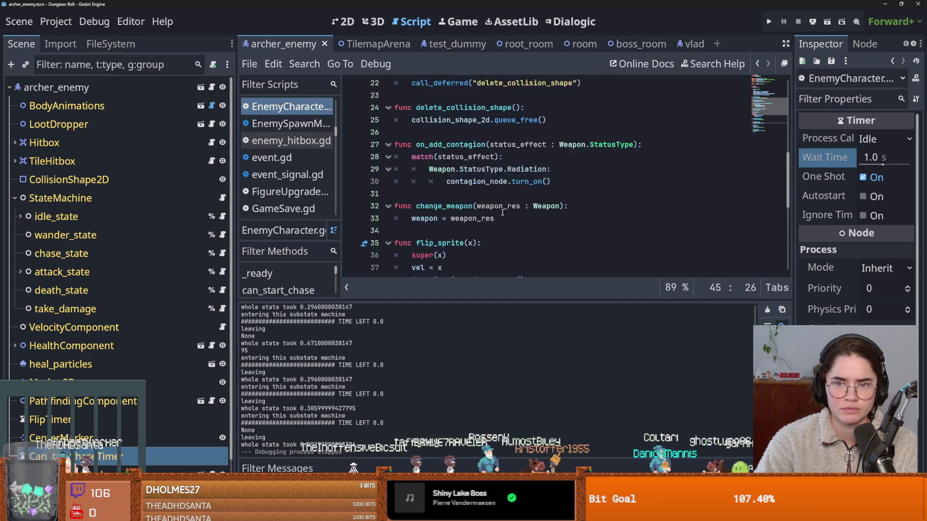
left_click(607, 218, "ctrl")
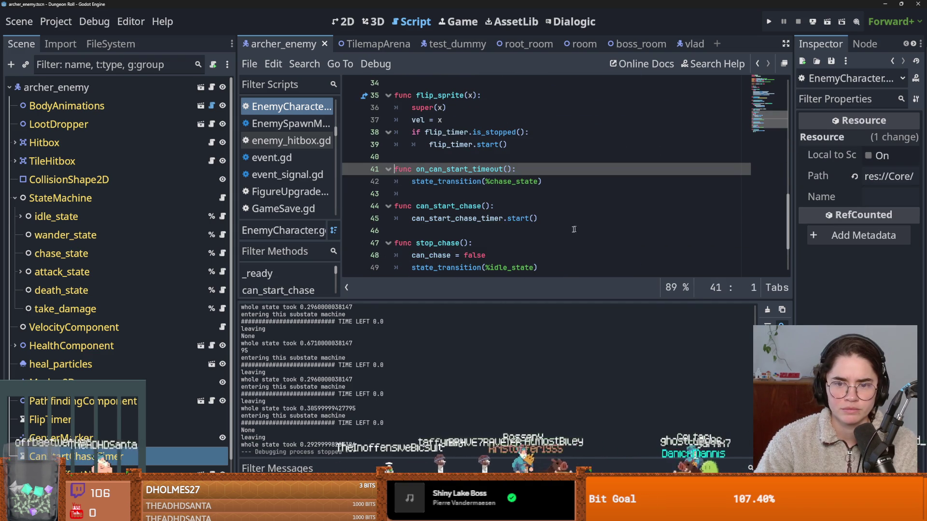
double_click(445, 182)
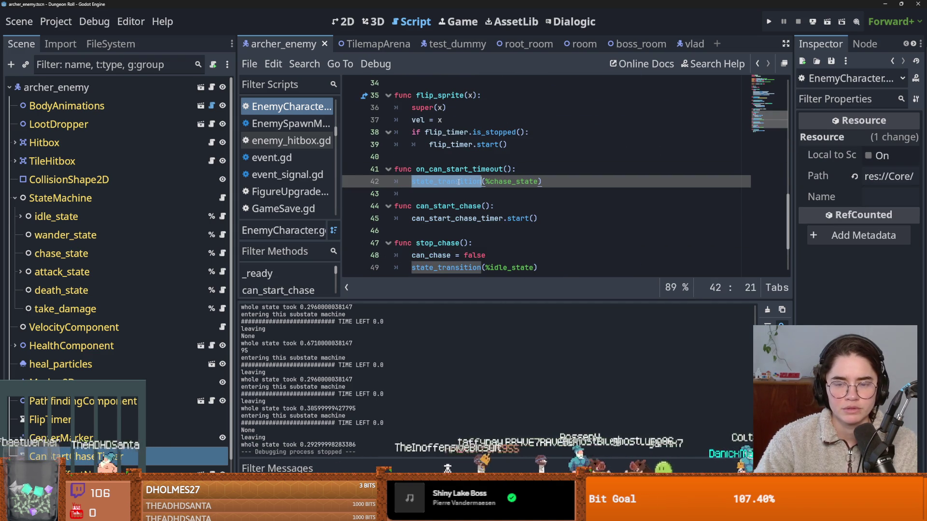
key("Up")
key("End")
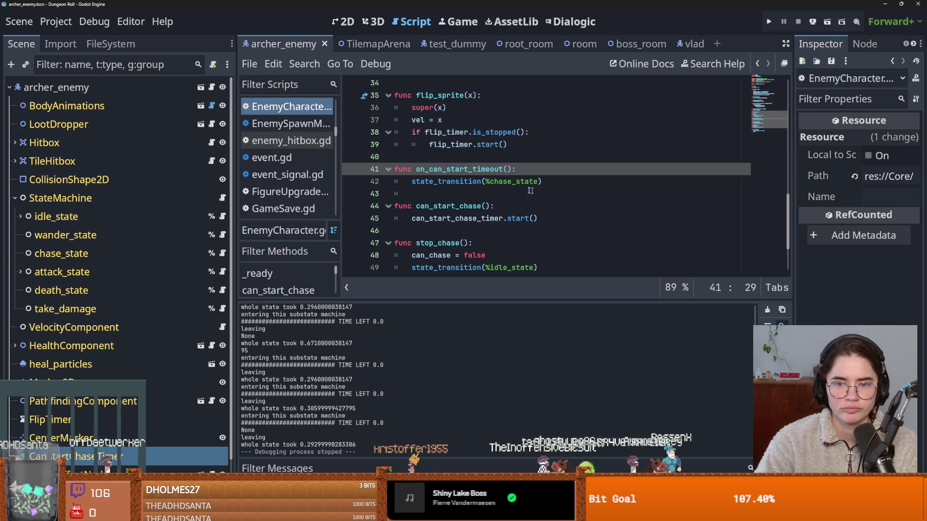
left_click(222, 254)
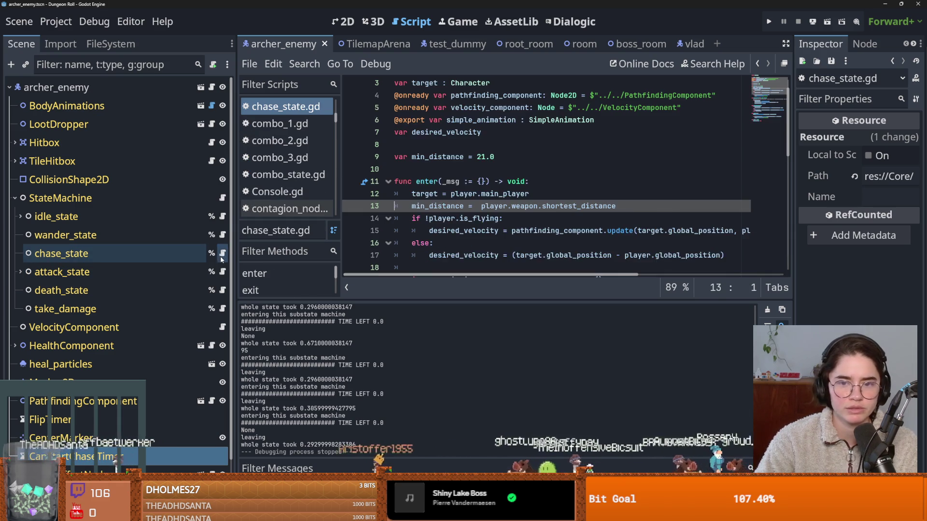
Add 'if player.type == player.Types.Ranger:' after the idle transition line in enter().
scroll(471, 223, "down", 7)
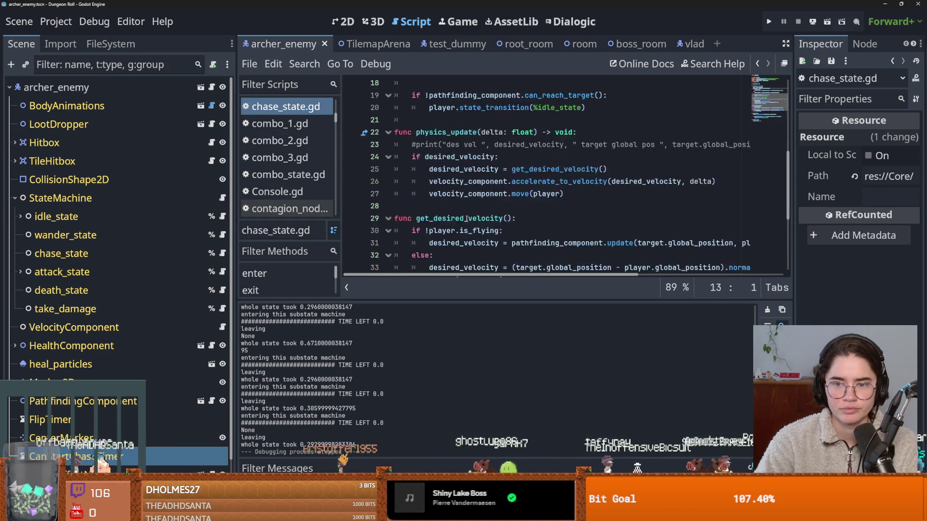
scroll(466, 218, "down", 2)
scroll(458, 213, "up", 7)
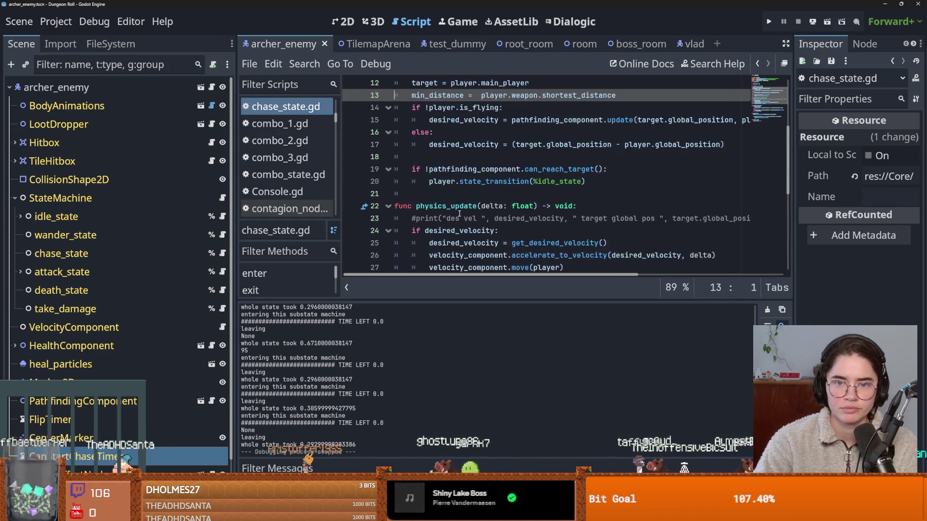
left_click(589, 220)
key("Return")
key("BackSpace")
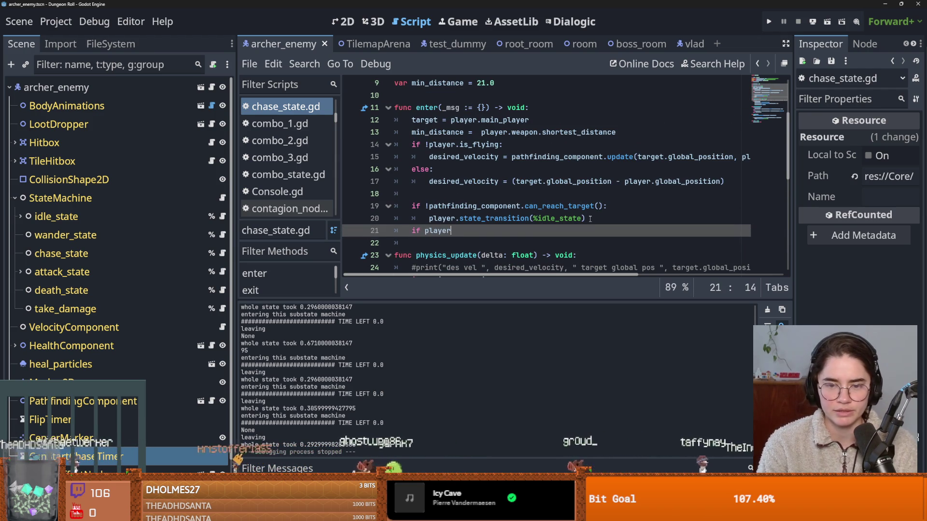
type(".type == ")
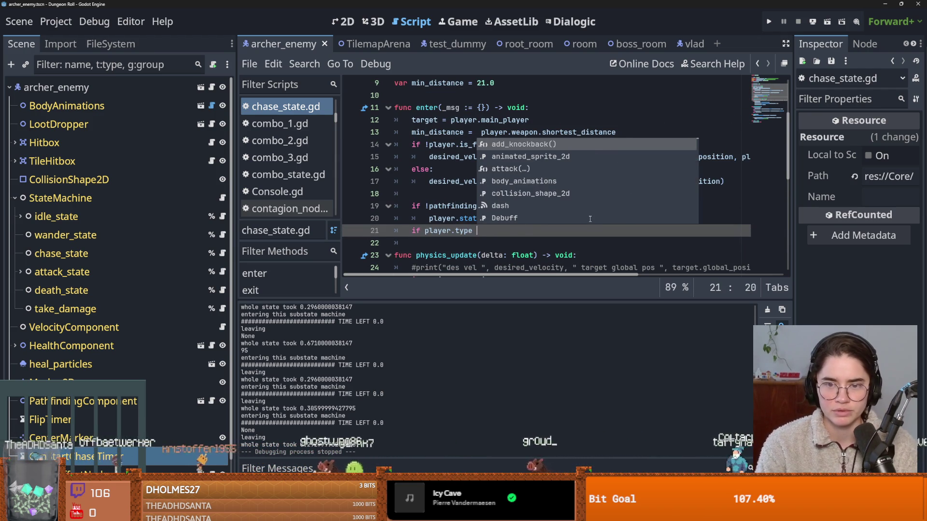
type("Typ")
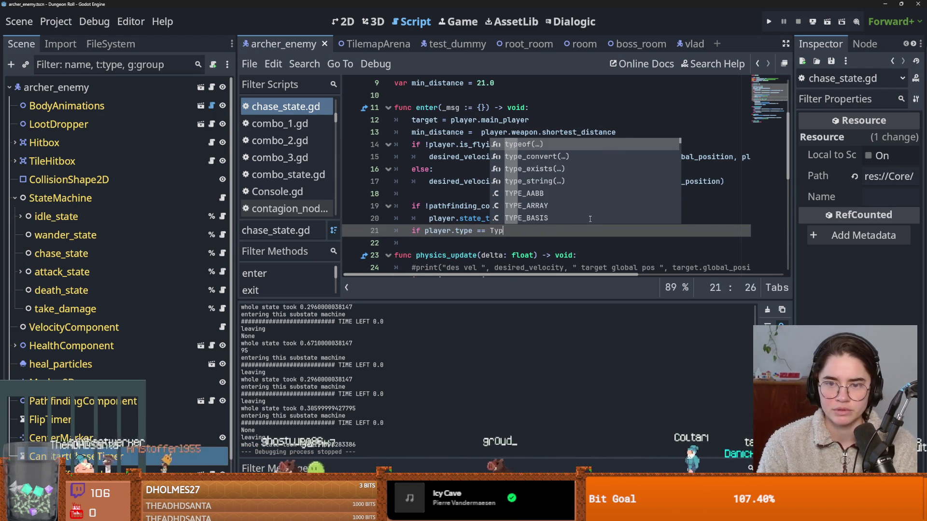
key("BackSpace")
key("BackSpace")
key("BackSpace")
type("player.ty")
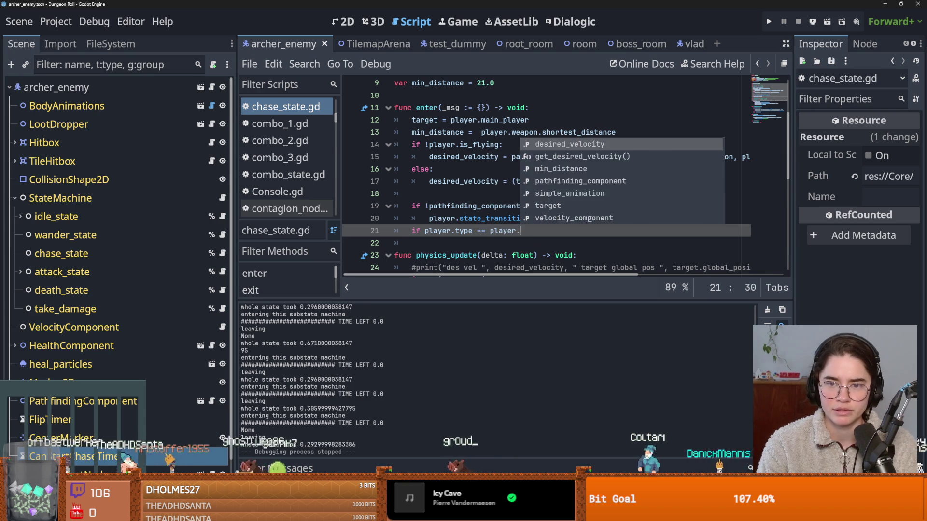
key("Down")
key("Return")
type(".")
key("Down")
key("Return")
type(":")
key("Return")
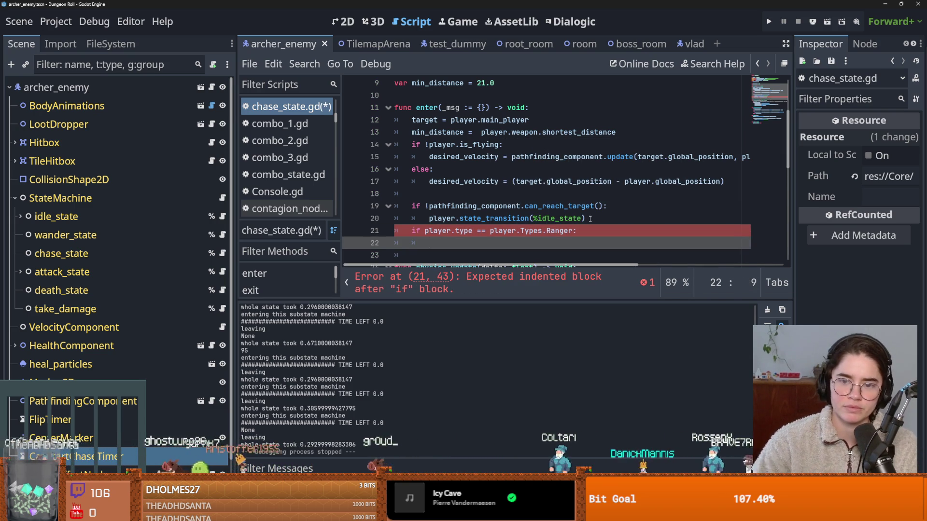
Make the if body call player.state_transition(%attack_state), then save and launch the game.
left_click_drag(589, 218, 529, 219)
left_click(436, 241)
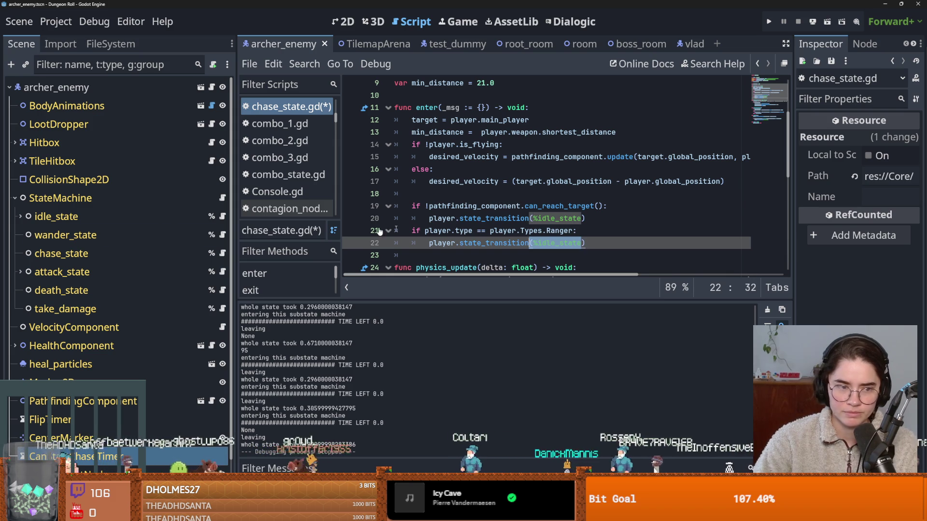
mouse_move(61, 272)
left_mouse_down()
mouse_move(386, 271)
mouse_move(391, 247)
mouse_move(582, 244)
left_mouse_up()
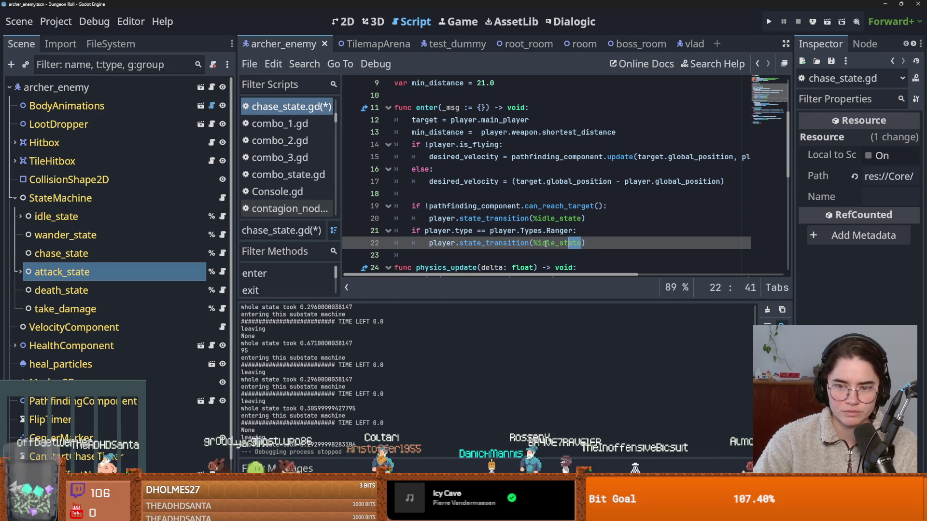
mouse_move(62, 272)
left_mouse_down()
mouse_move(483, 255)
mouse_move(537, 244)
left_mouse_up()
key("ctrl+s")
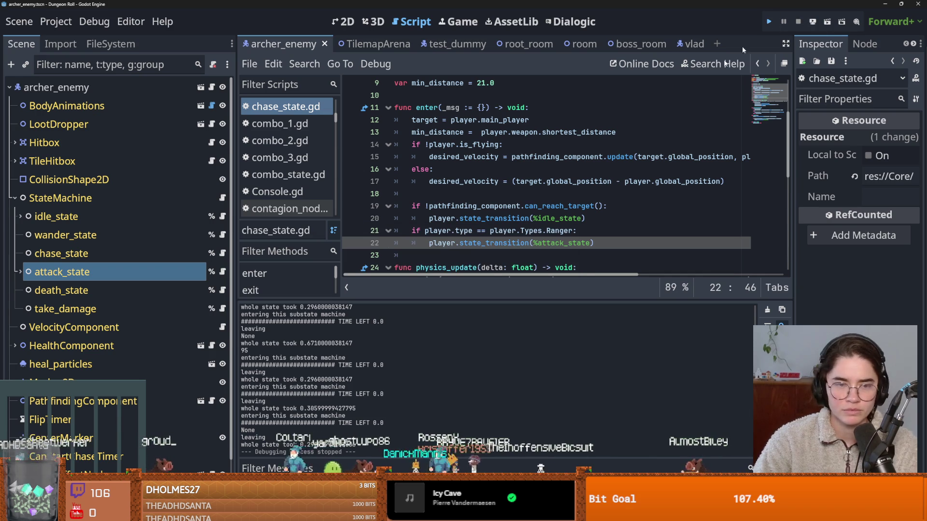
left_click(768, 22)
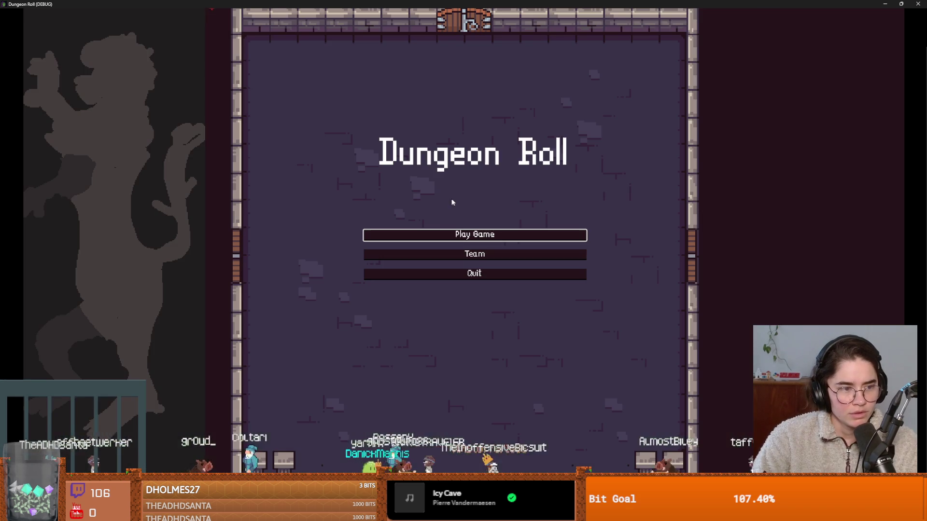
Start a new game as the Crusader and enter the green-skull default room.
left_click(454, 235)
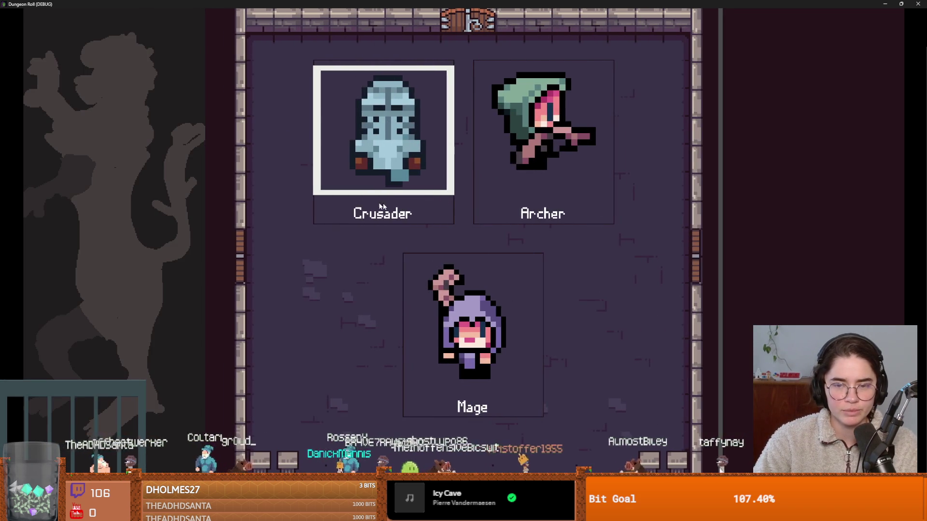
left_click(418, 130)
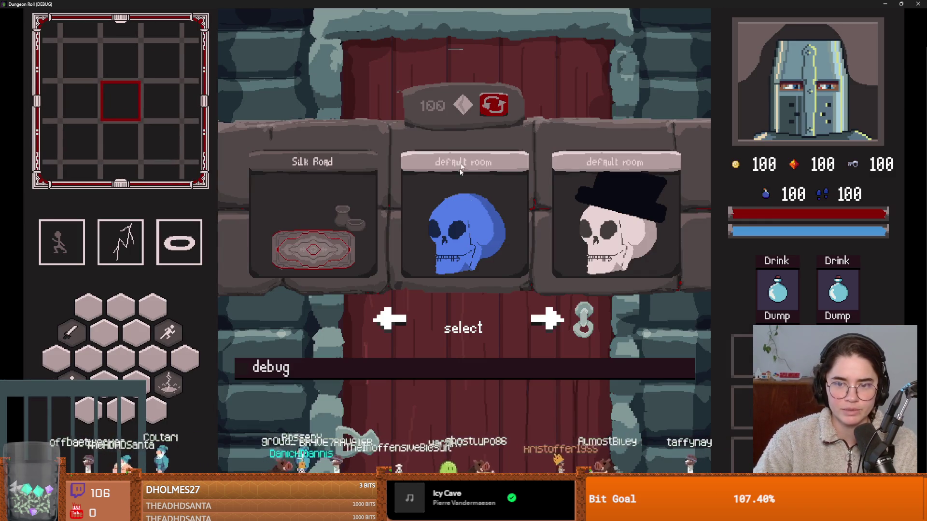
left_click(461, 169)
key("Escape")
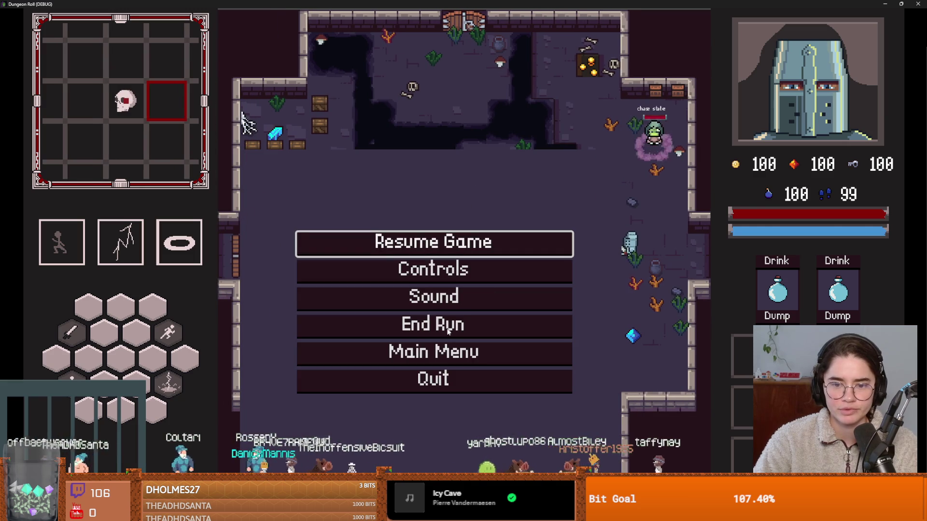
key("Escape")
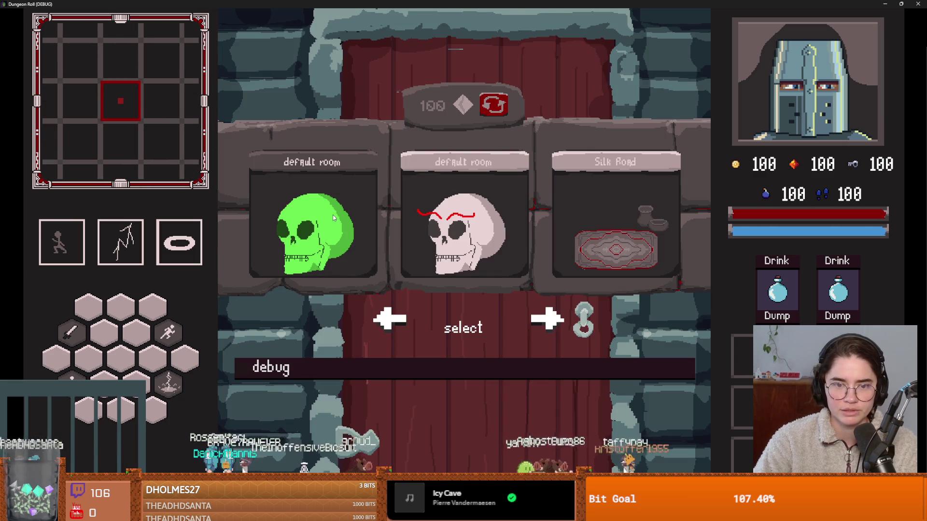
left_click(333, 218)
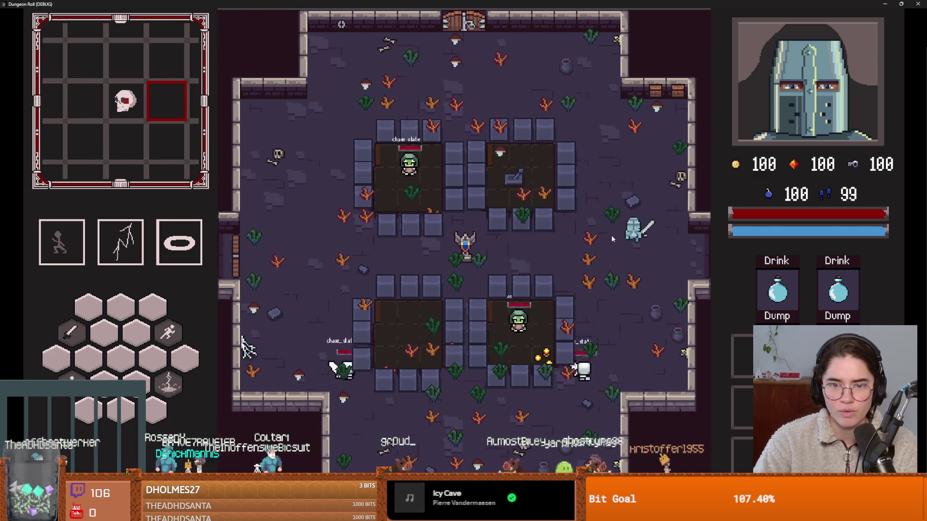
Move and dash around the room, striking the nearby skeleton.
key("w")
key("a")
key("s")
key("d")
key("s")
left_click(601, 213)
key("space")
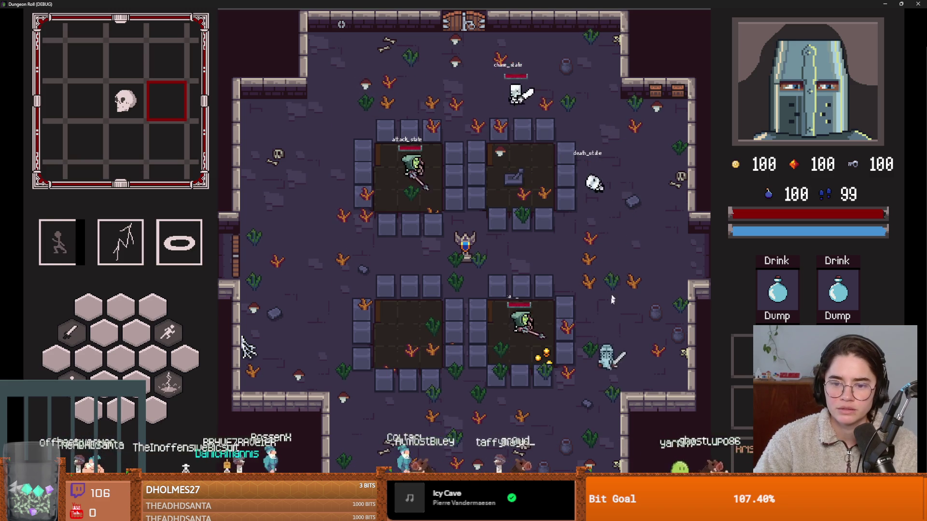
key("w")
key("space")
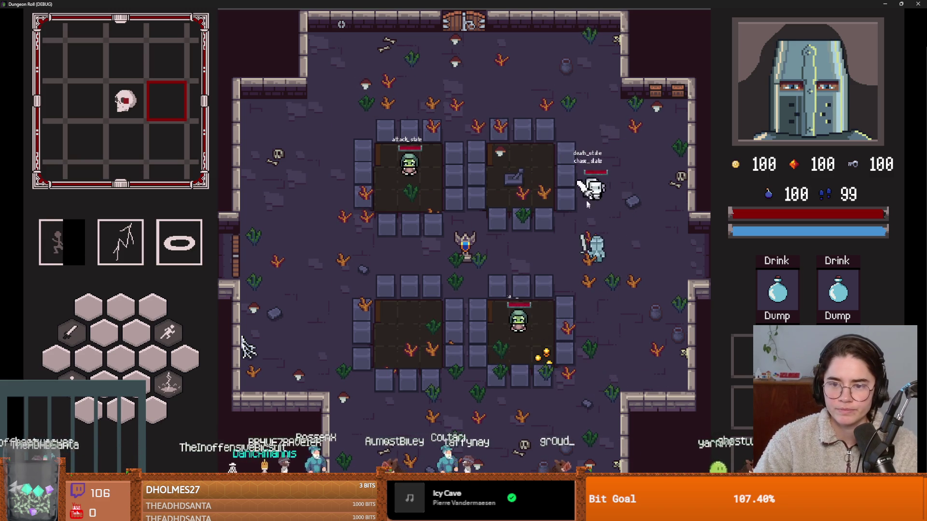
key("w")
key("space")
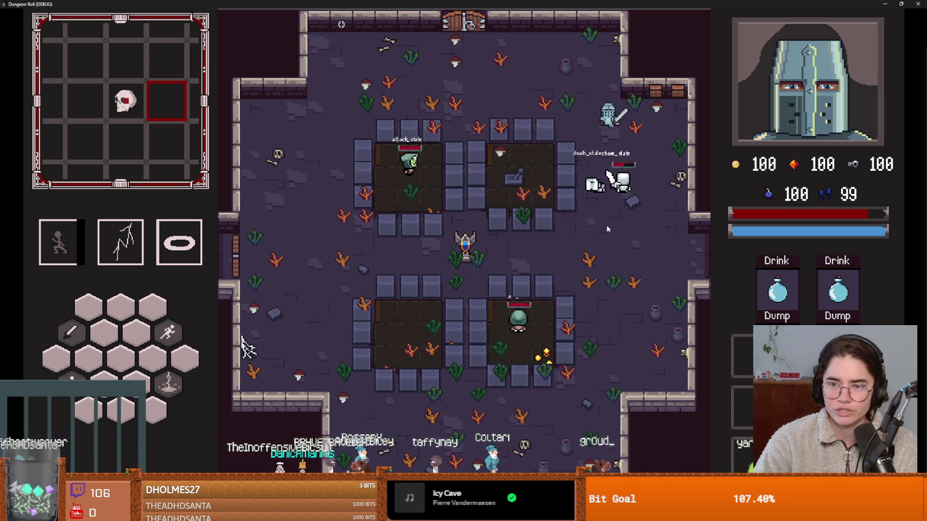
key("s")
key("space")
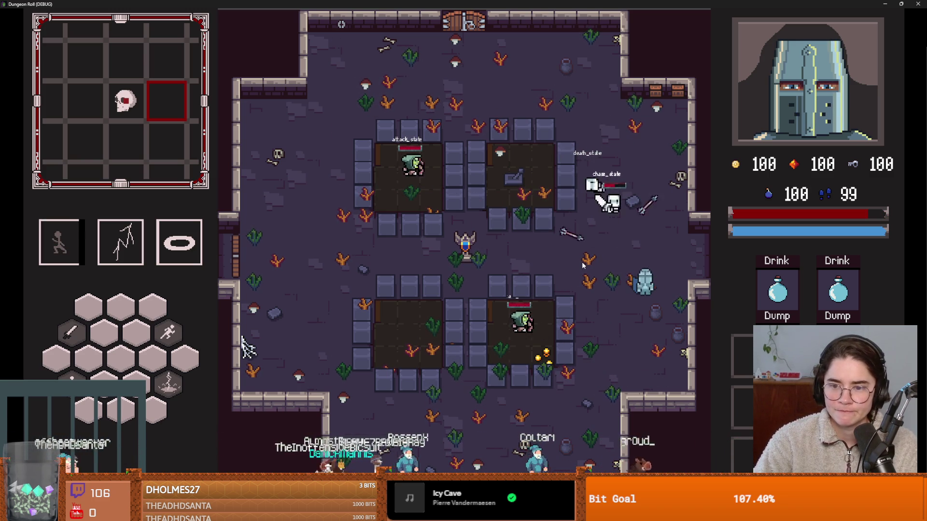
left_click(607, 202)
key("space")
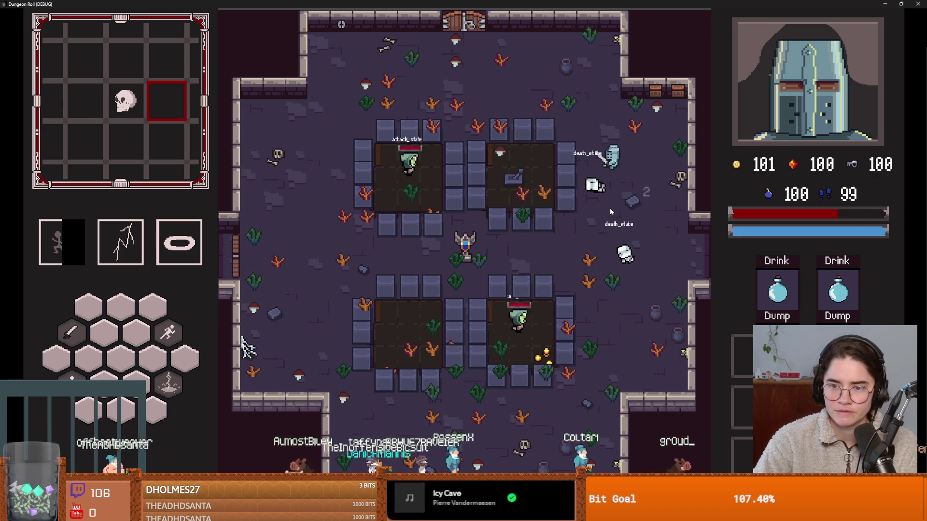
key("s")
Attack the statues, call down lightning and hit the lower-right goblin.
left_click(453, 252)
left_click(454, 247)
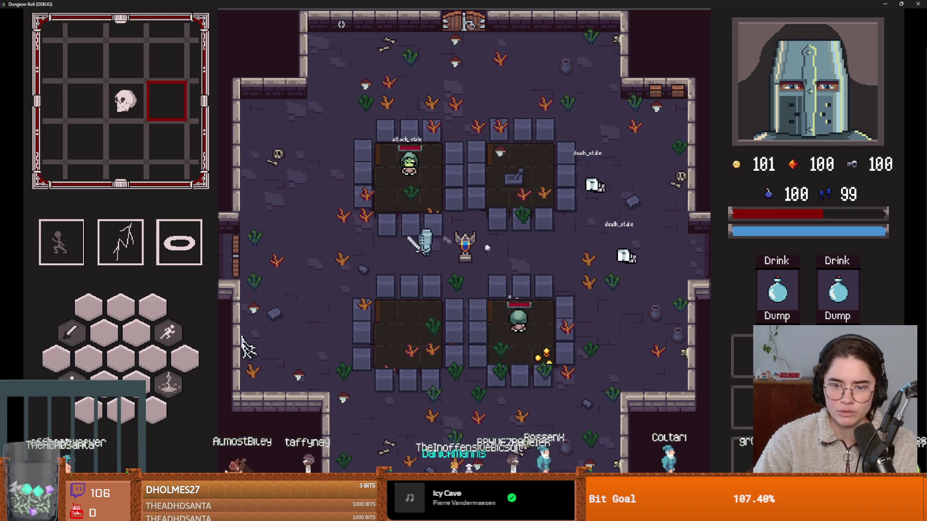
key("d")
key("space")
left_click(547, 288)
key("a")
key("space")
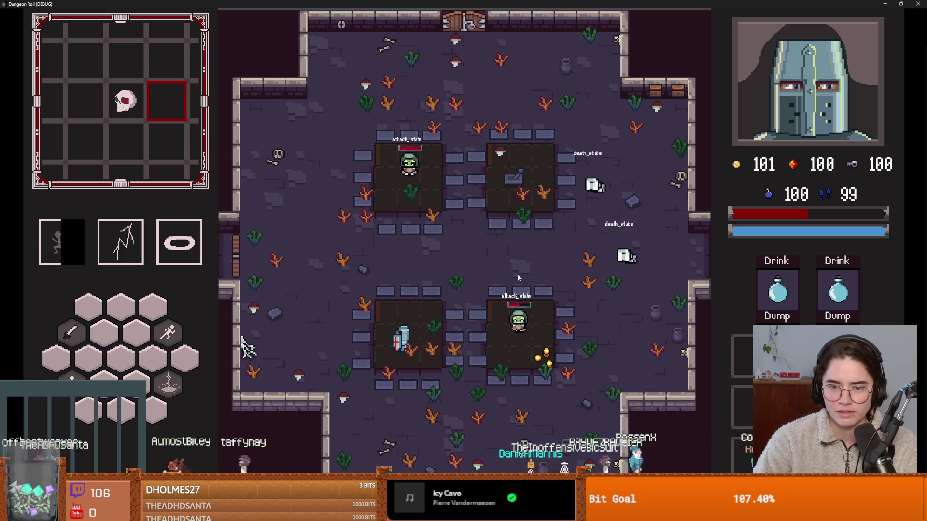
key("e")
key("d")
key("space")
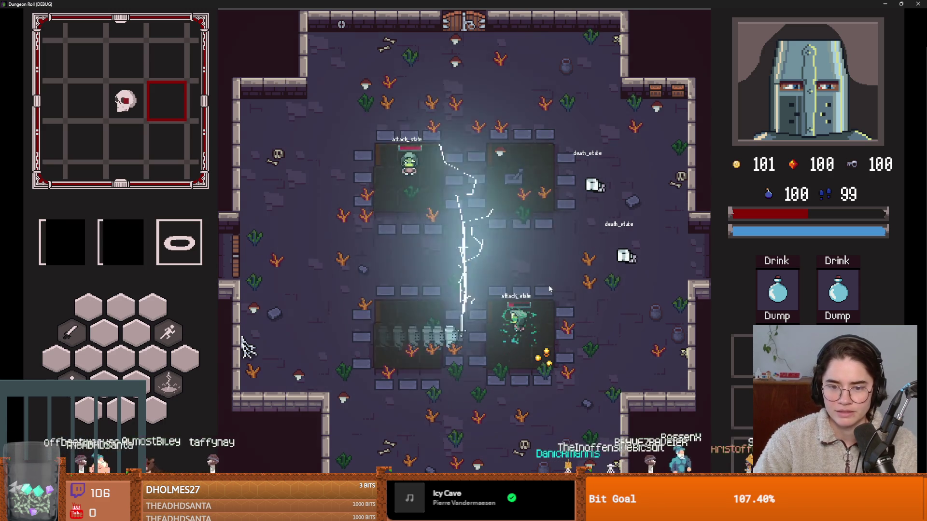
left_click(552, 285)
Chase down and kill the upper-left goblin, then leave the game window.
key("w")
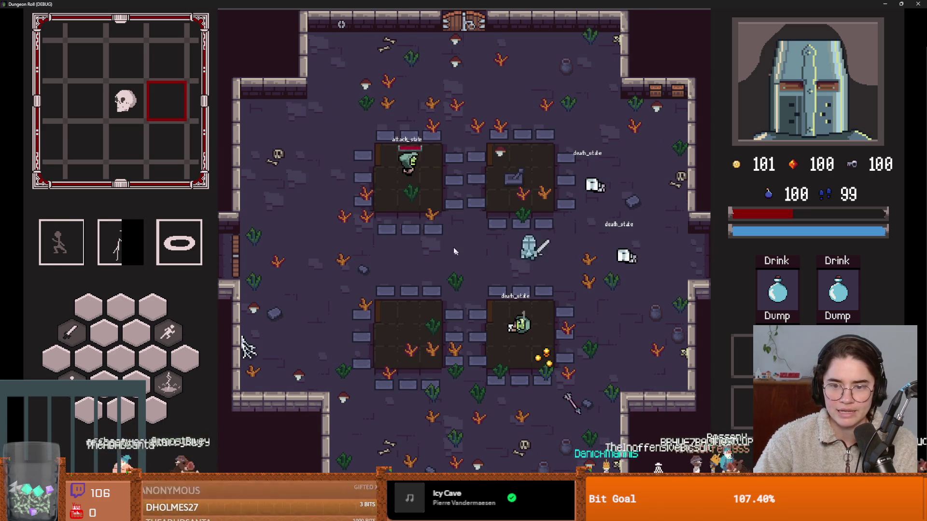
key("a")
left_click(376, 205)
key("d")
key("w")
key("a")
left_click(329, 193)
key("s")
key("d")
key("w")
key("a")
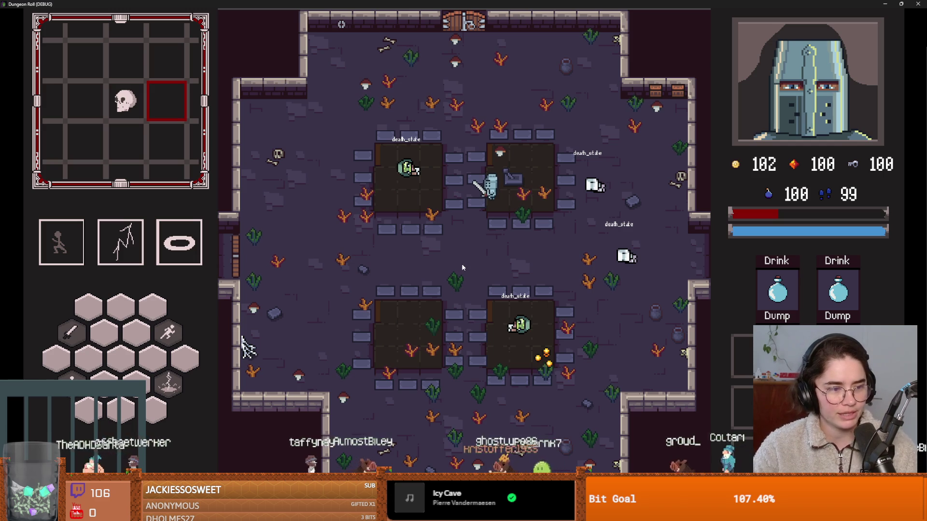
left_click(901, 4)
Stop the debug game, collapse StateMachine, hide a node and save the archer enemy scene.
left_click(602, 181)
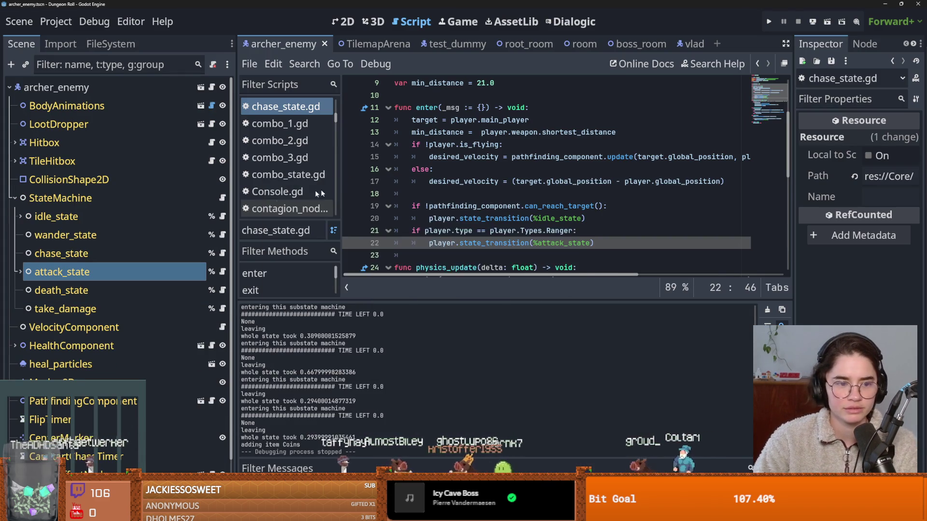
left_click(13, 198)
left_click(69, 276)
key("ctrl+s")
left_click(226, 382)
key("ctrl+s")
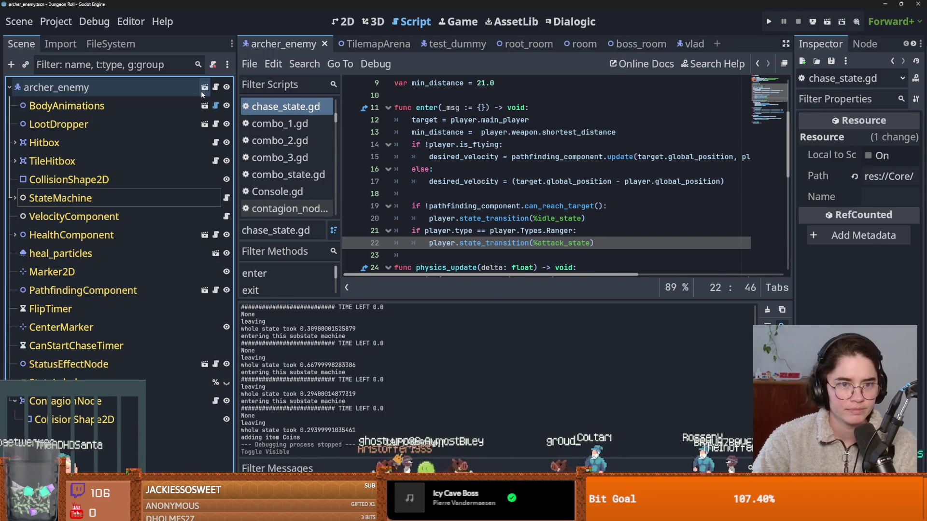
In the enemy base scene, toggle node visibility, save, and collapse the Output panel.
left_click(204, 87)
scroll(111, 342, "down", 1)
left_click(222, 467)
left_click(222, 466)
left_click(222, 466)
key("ctrl+s")
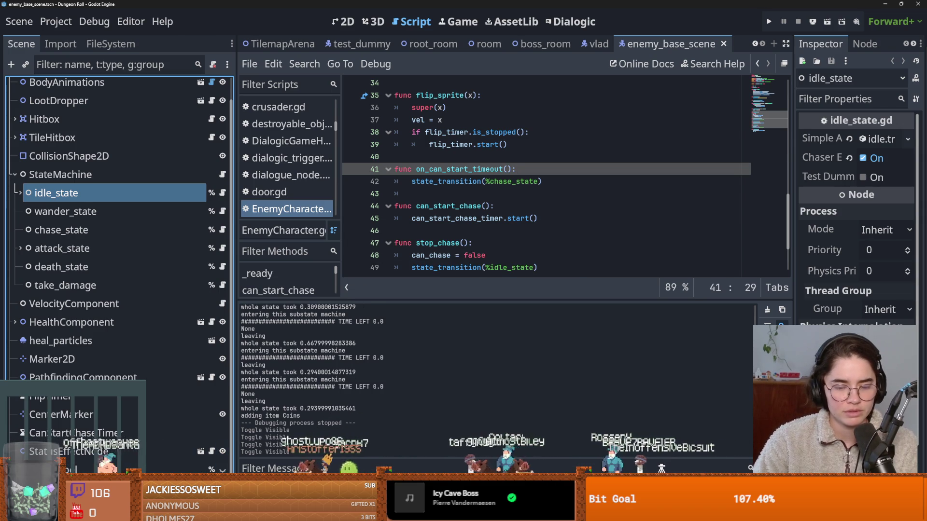
key("ctrl+j")
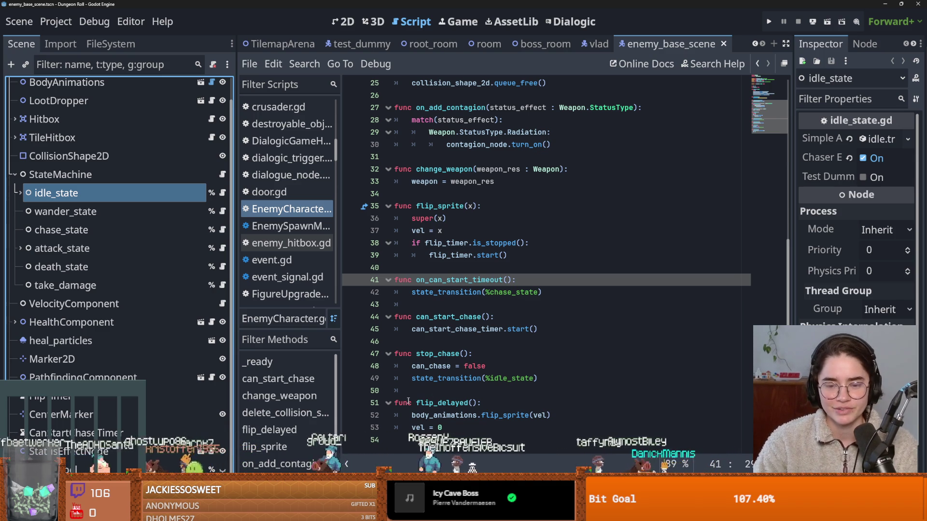
key("alt+Tab")
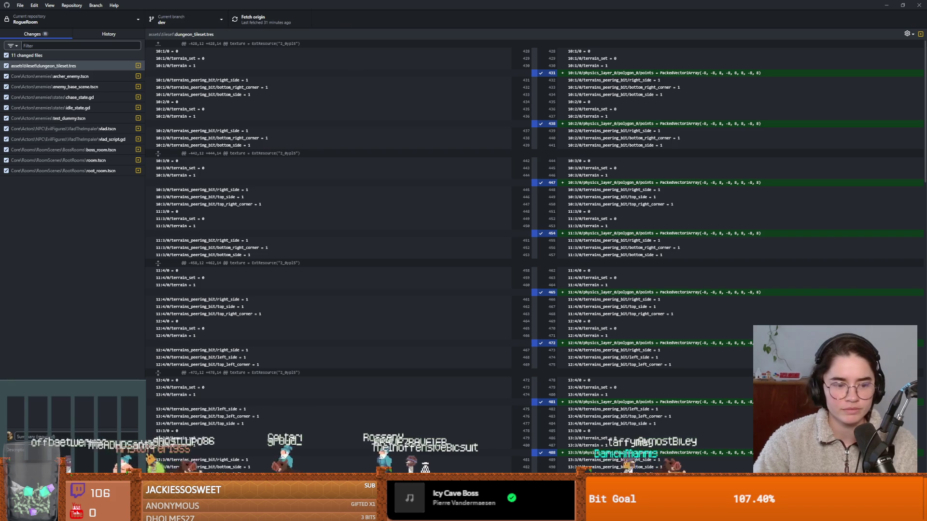
Commit the 11 changes with a summary on enemy timing entering rooms and collision, then push to origin.
type("rch")
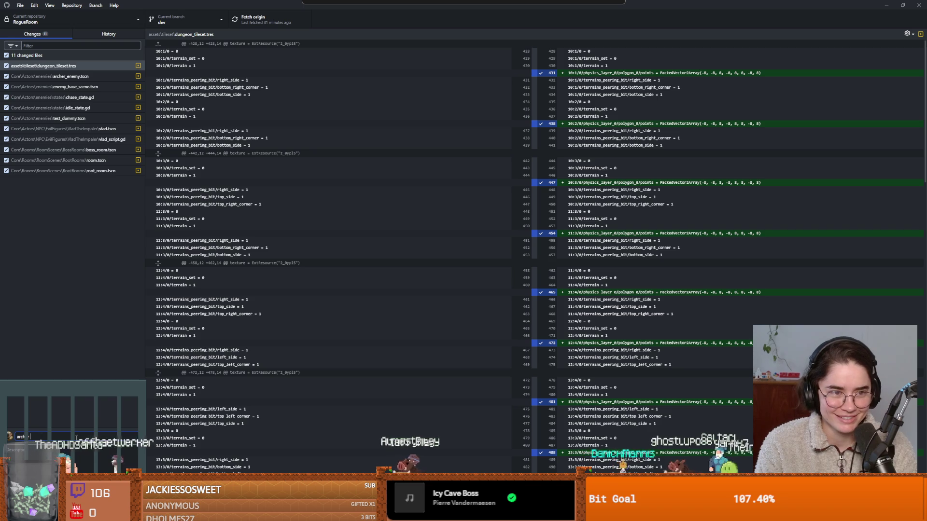
type("wa")
key("BackSpace")
key("BackSpace")
key("BackSpace")
type("enemy timing wh")
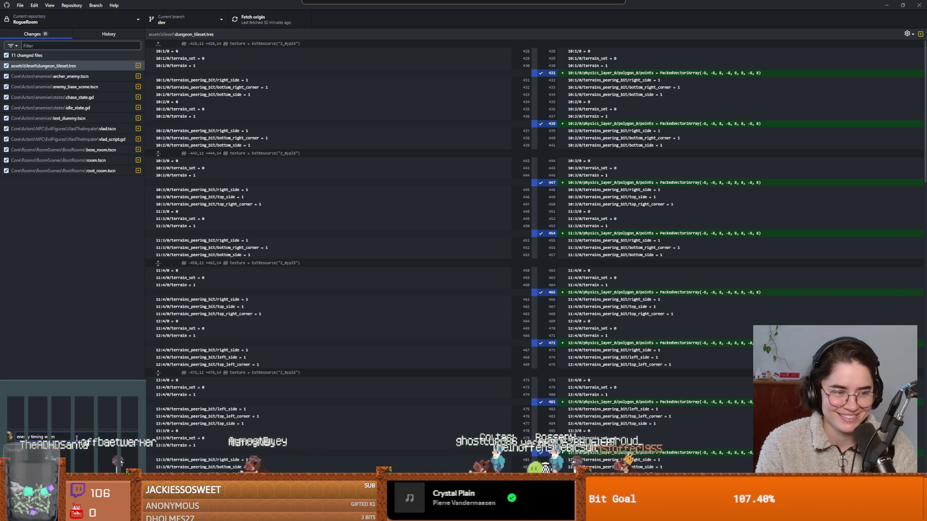
type("entering room and w all collision")
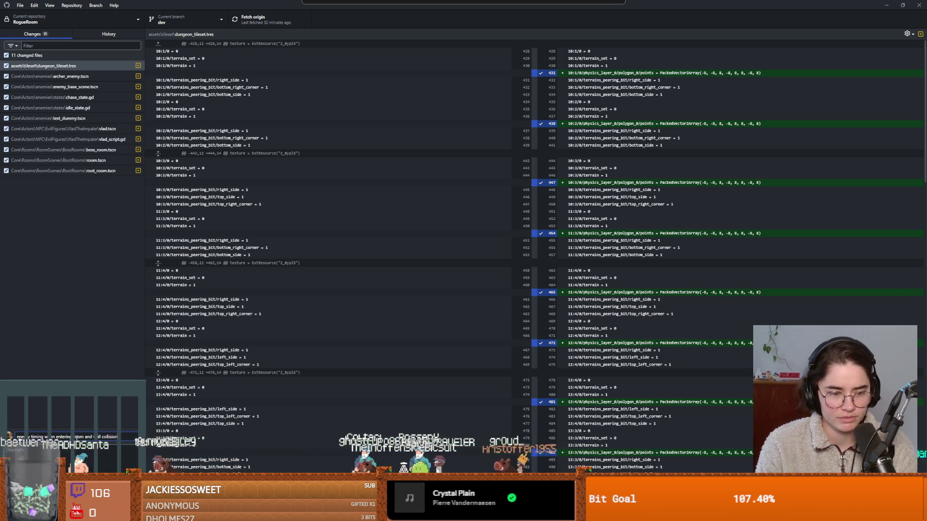
key("ctrl+Return")
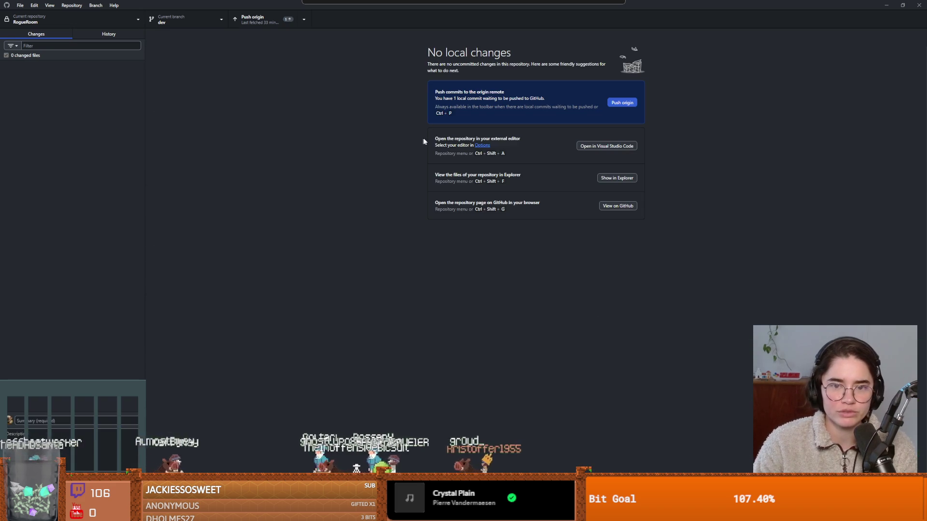
left_click(622, 103)
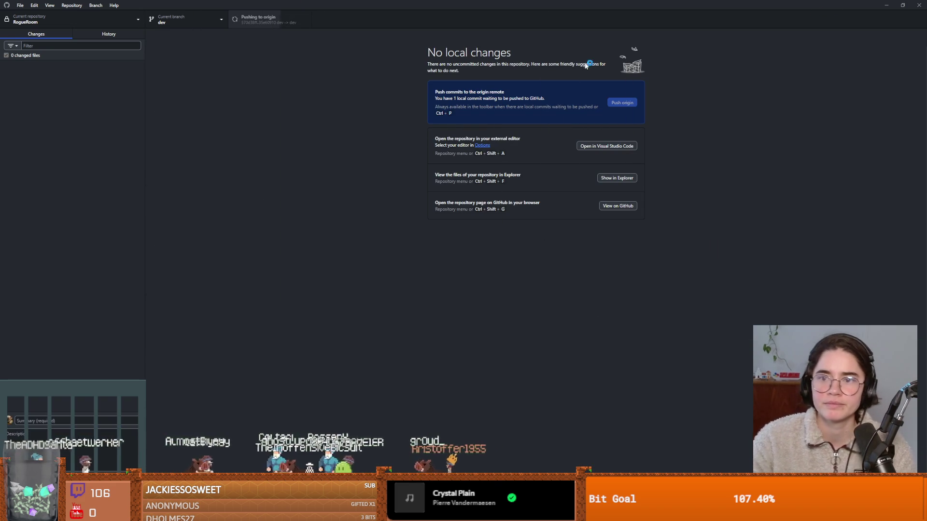
key("alt+Tab")
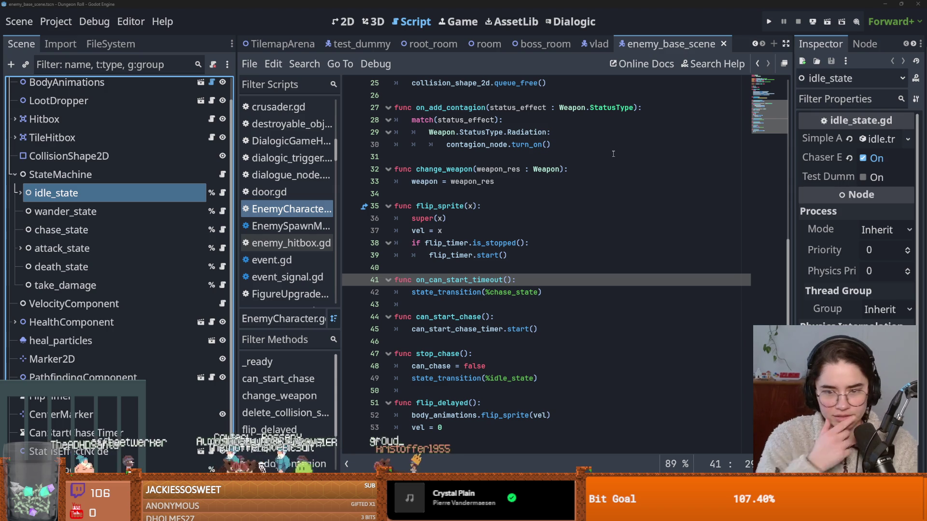
Save the enemy base scene from the EnemyCharacter script.
left_click(525, 226)
key("ctrl+s")
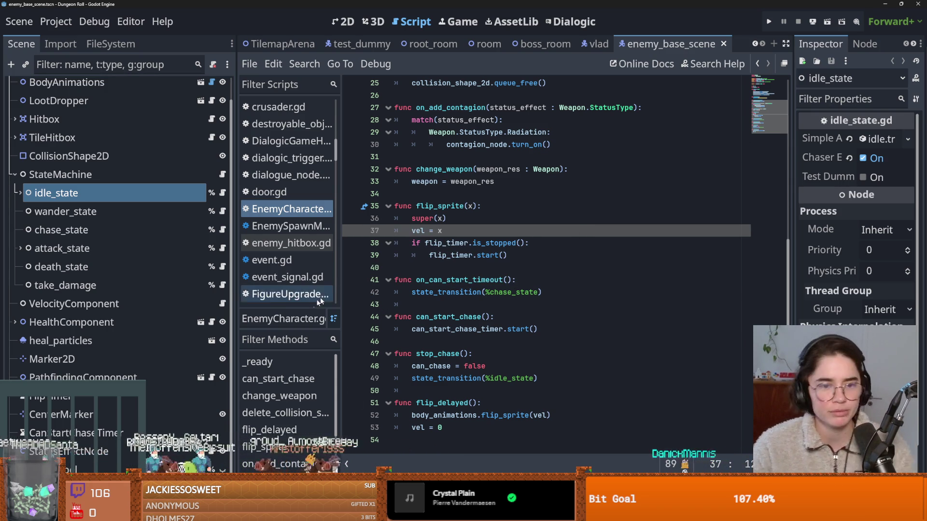
scroll(162, 278, "up", 1)
Clear the 'boss' filter in the FileSystem dock and select the Actors folder.
left_click(124, 46)
left_click(87, 85)
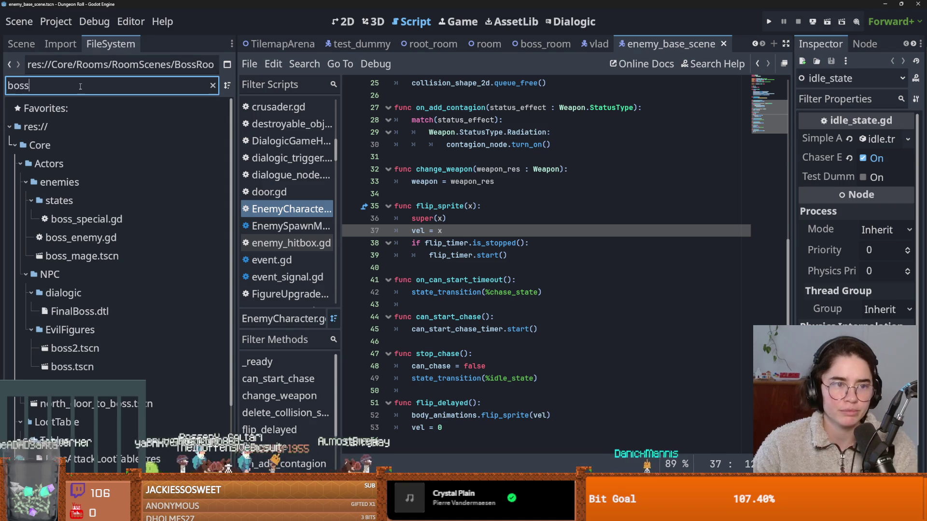
key("ctrl+a")
key("BackSpace")
scroll(28, 193, "up", 3)
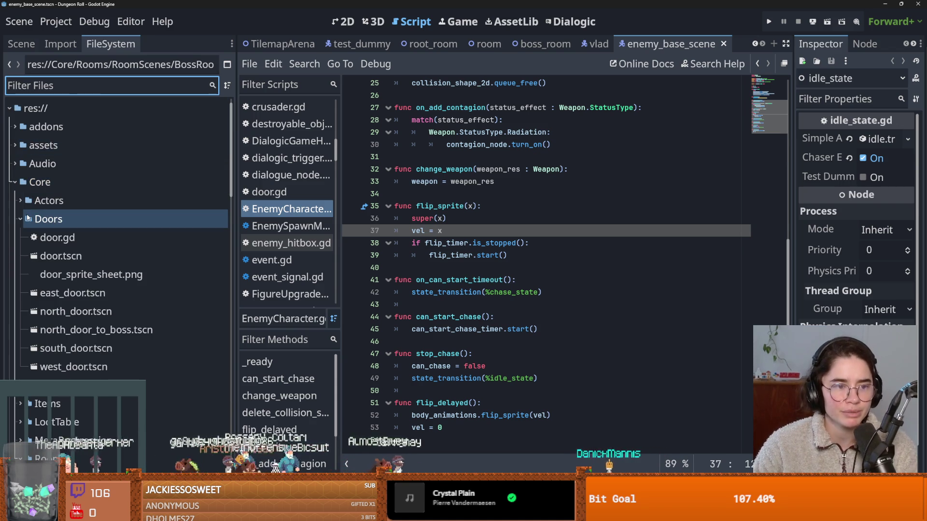
left_click(89, 205)
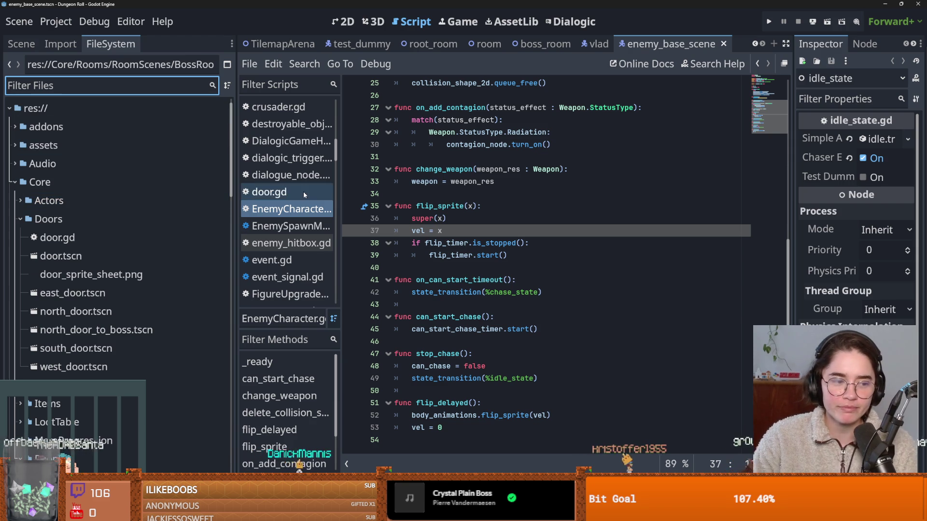
Save the enemy base scene from lines 31–36 of EnemyCharacter.gd, then switch to the itch.io page in Firefox.
left_click(414, 219)
key("ctrl+s")
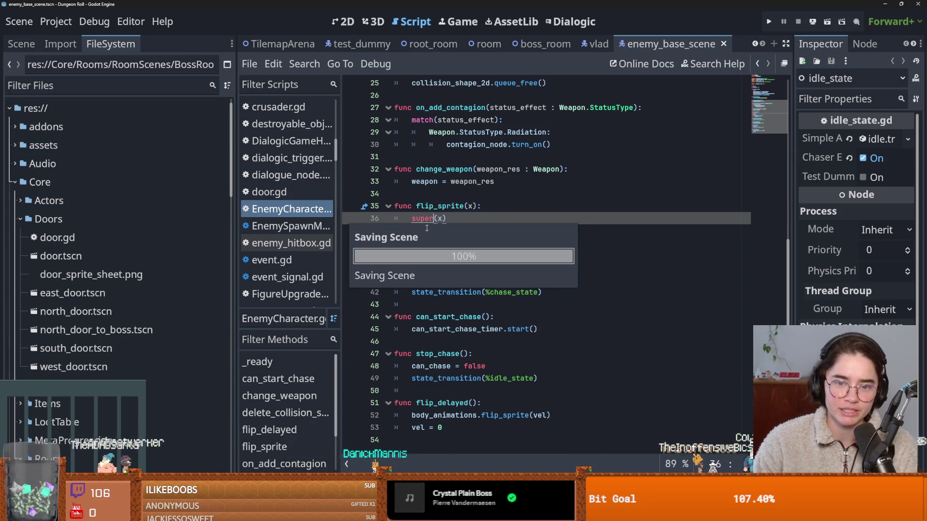
scroll(432, 231, "up", 1)
left_click(432, 231)
key("ctrl+s")
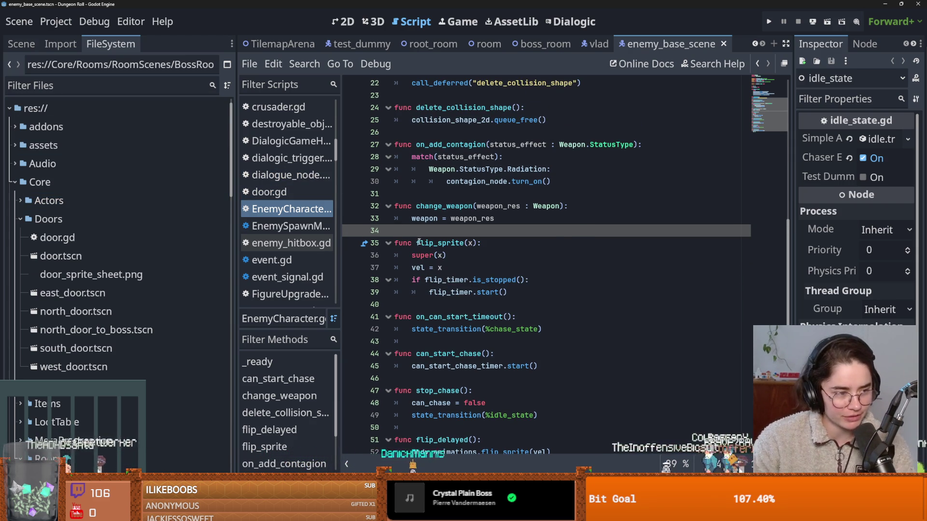
left_click(429, 196)
key("ctrl+s")
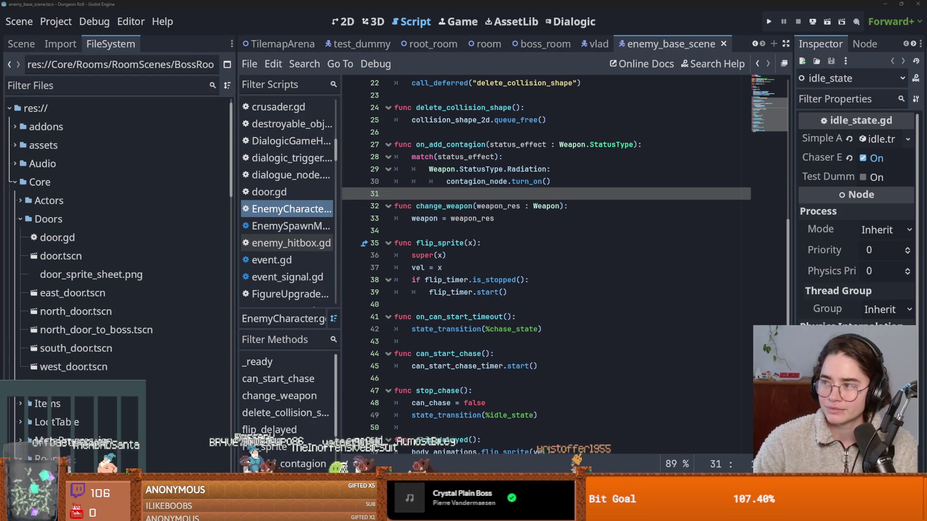
key("alt+Tab")
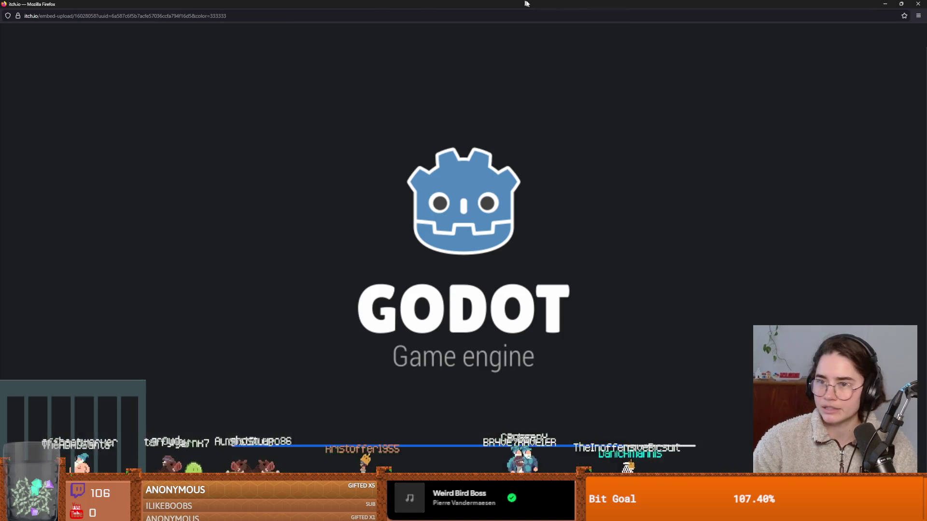
Open Firefox's web developer tools and adjust the console height.
left_click(918, 16)
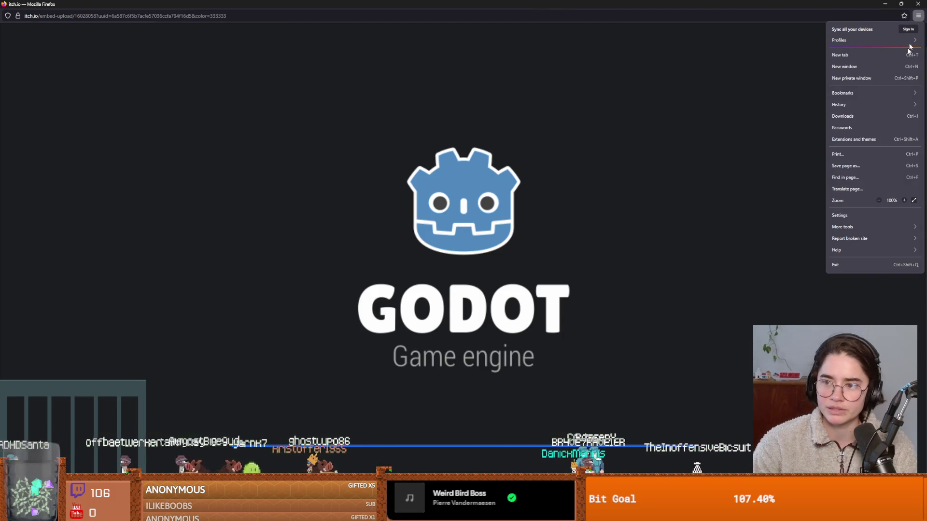
left_click(846, 228)
left_click(856, 71)
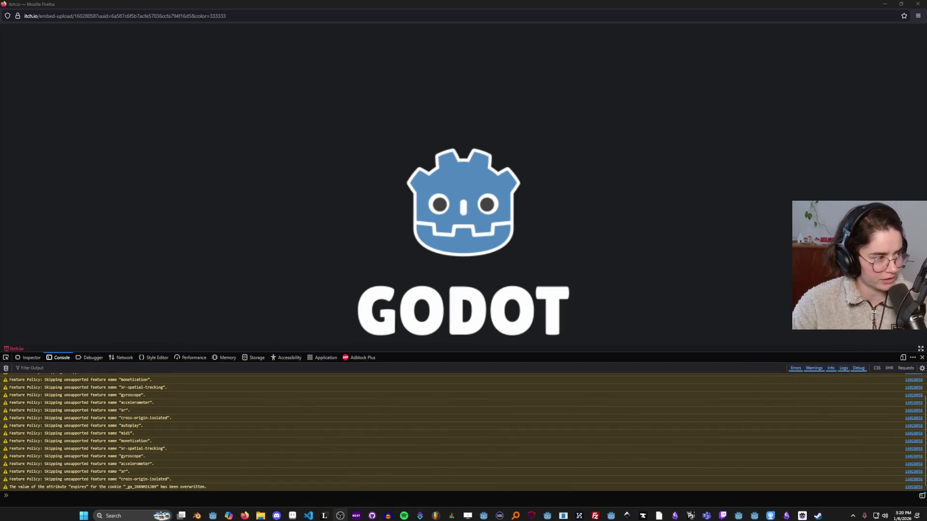
mouse_move(288, 352)
left_mouse_down()
mouse_move(287, 266)
mouse_move(287, 385)
mouse_move(288, 361)
left_mouse_up()
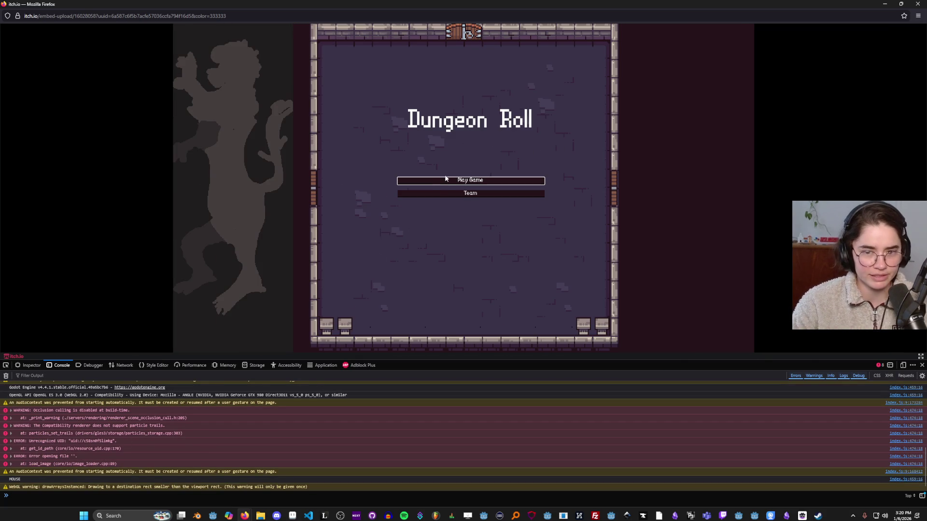
Start a new Dungeon Roll game as the Crusader, attack, and load a room from the debug choices.
left_click(441, 182)
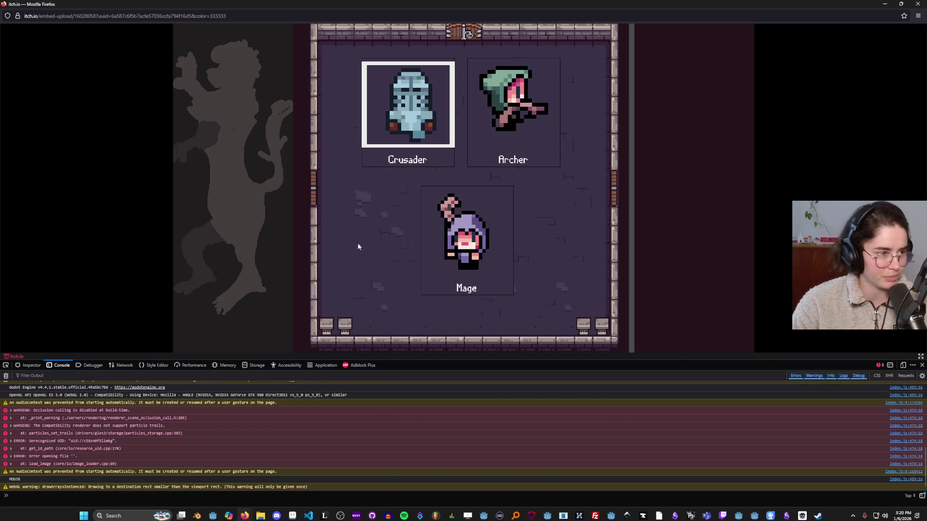
left_click(392, 155)
key("s")
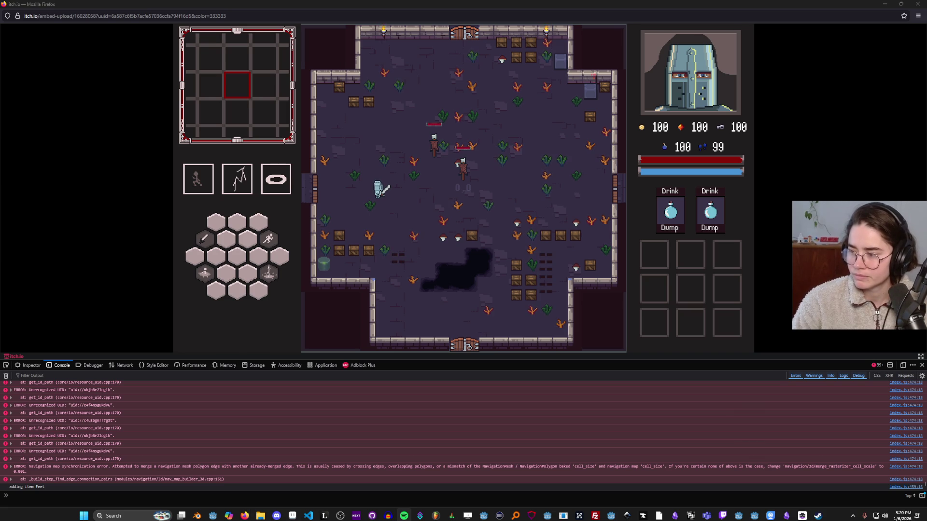
key("a")
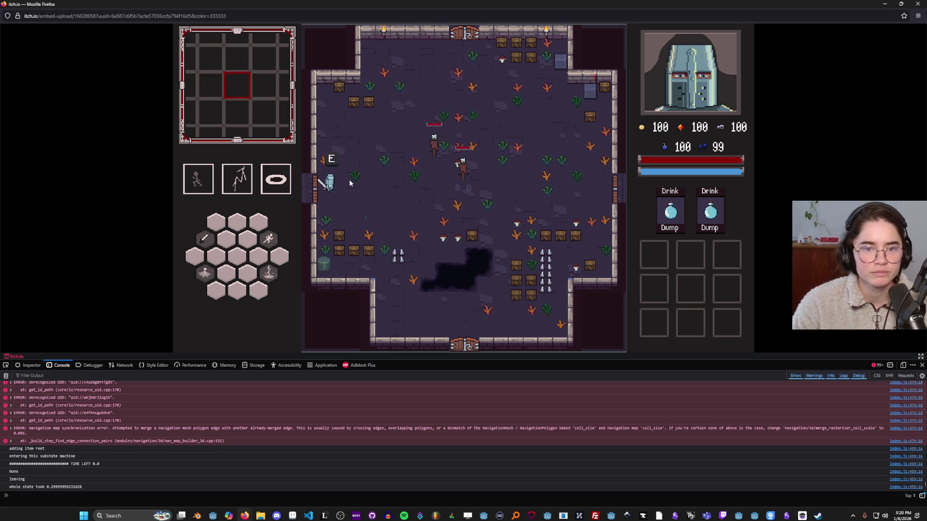
key("2")
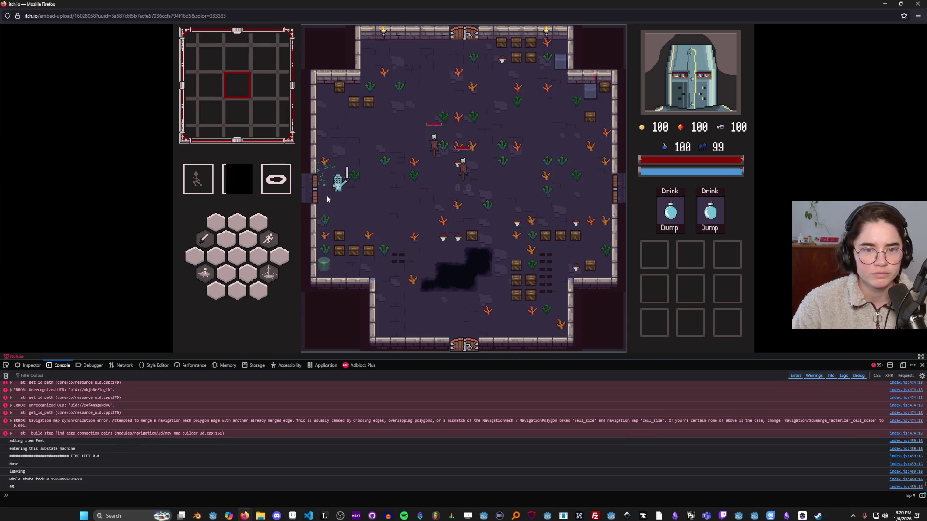
key("a")
left_click(357, 172)
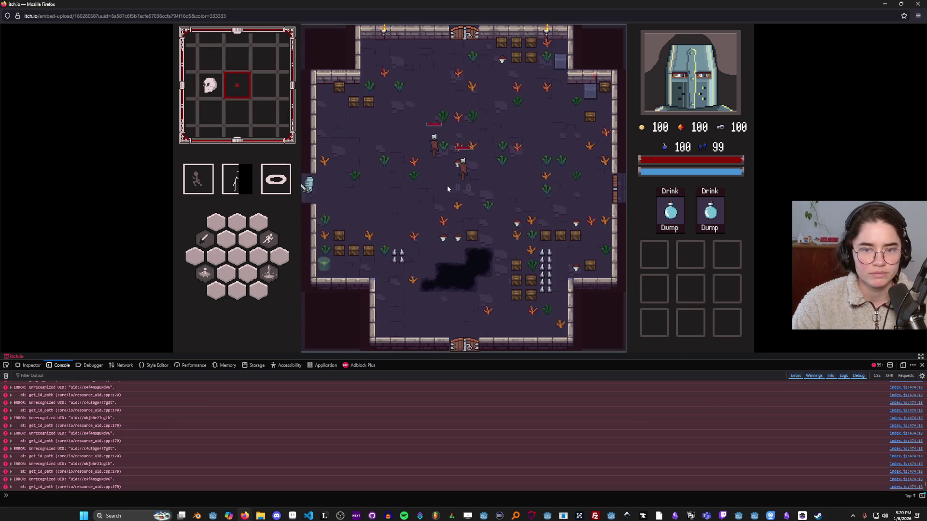
Fight the skeletons, moving, dashing and slashing around the dungeon room.
key("w")
key("s")
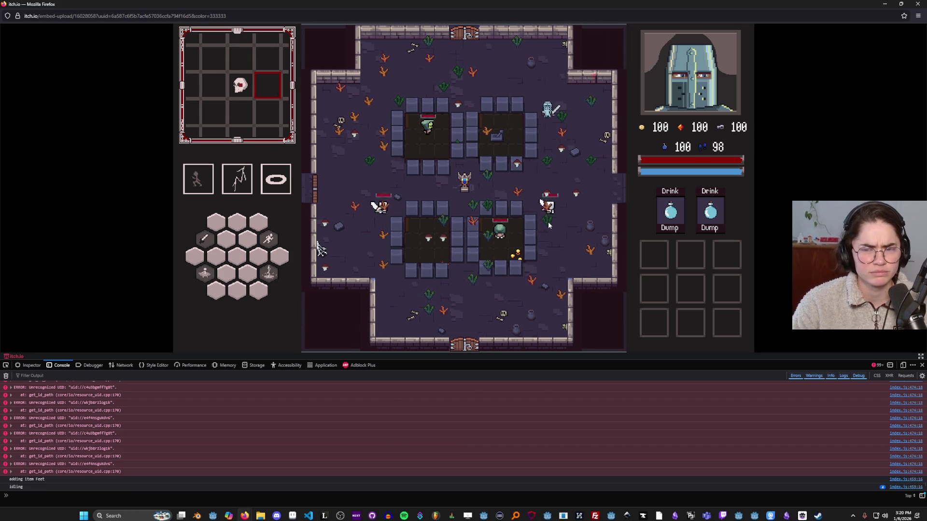
left_click(547, 221)
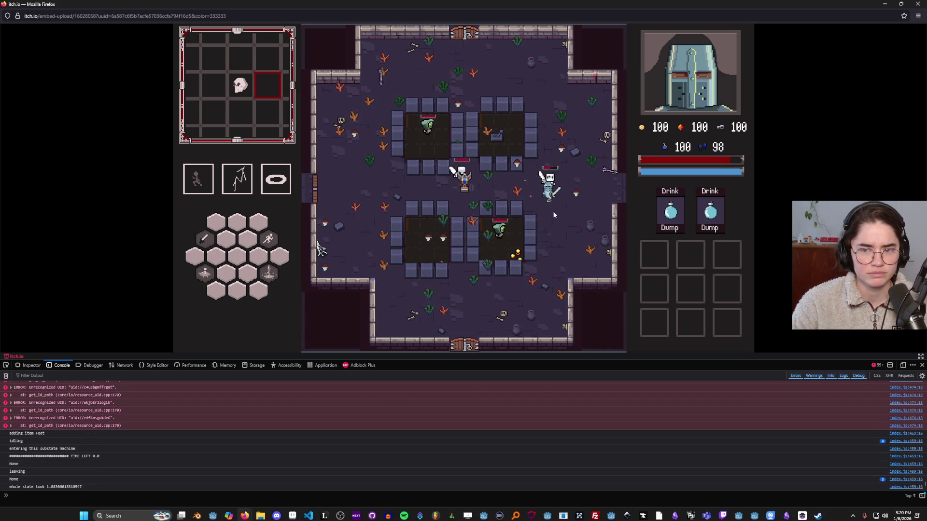
key("space")
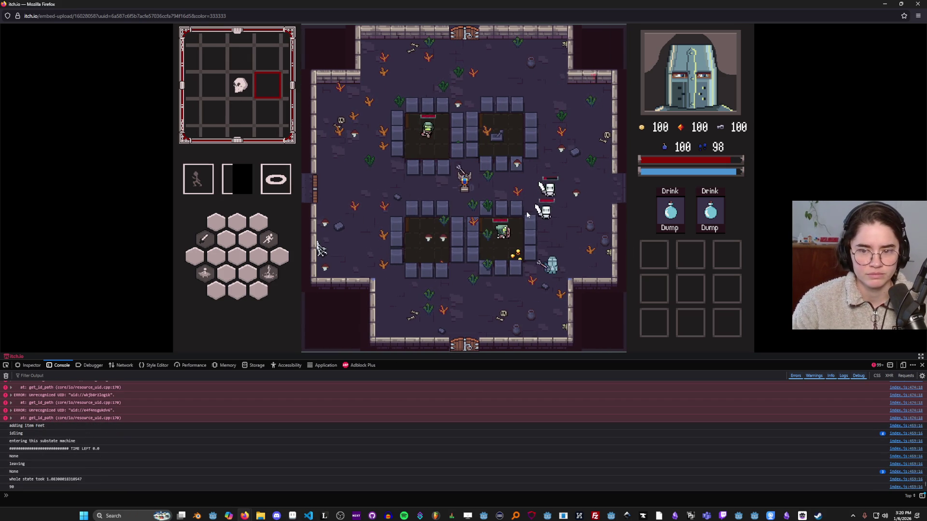
left_click(554, 213)
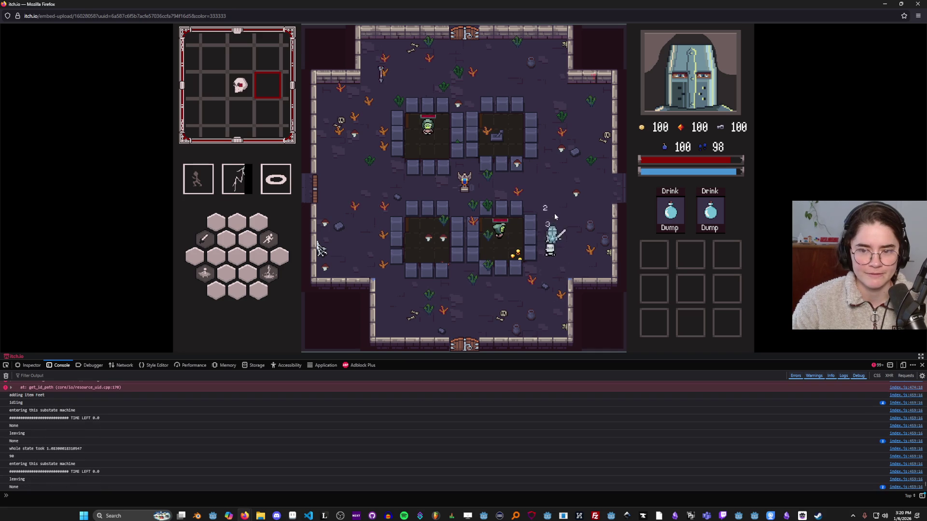
key("w")
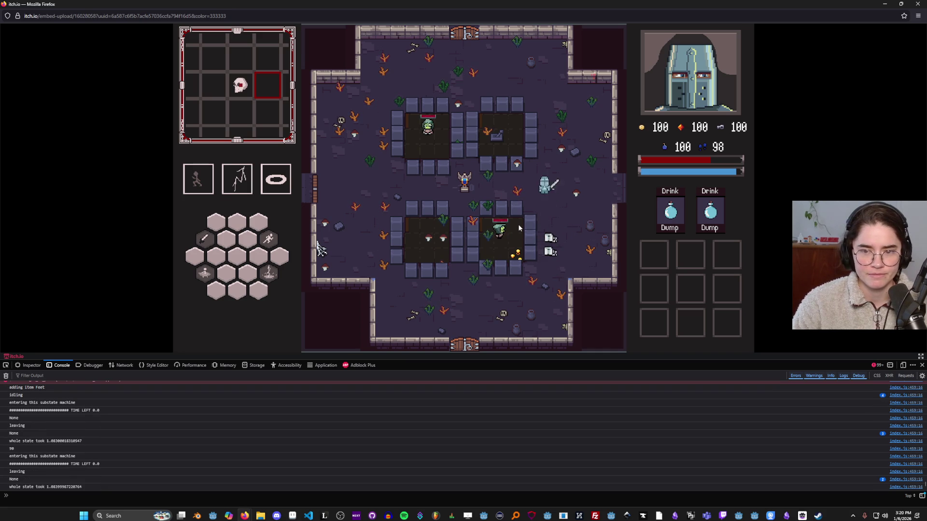
key("space")
key("a")
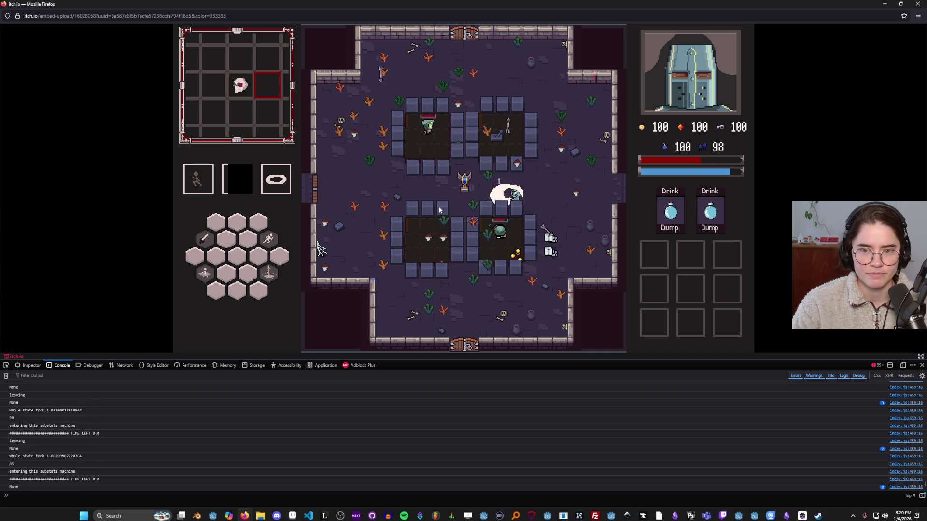
left_click(440, 209)
key("a")
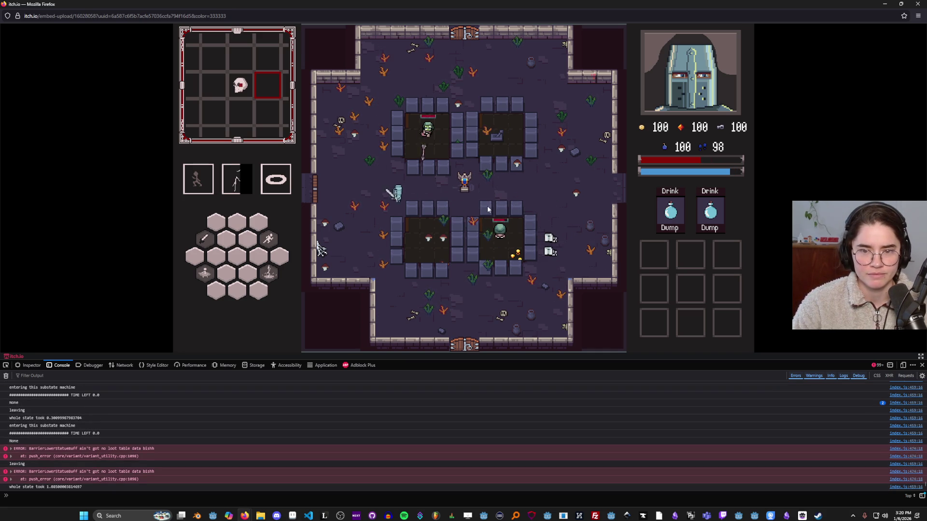
key("d")
key("d")
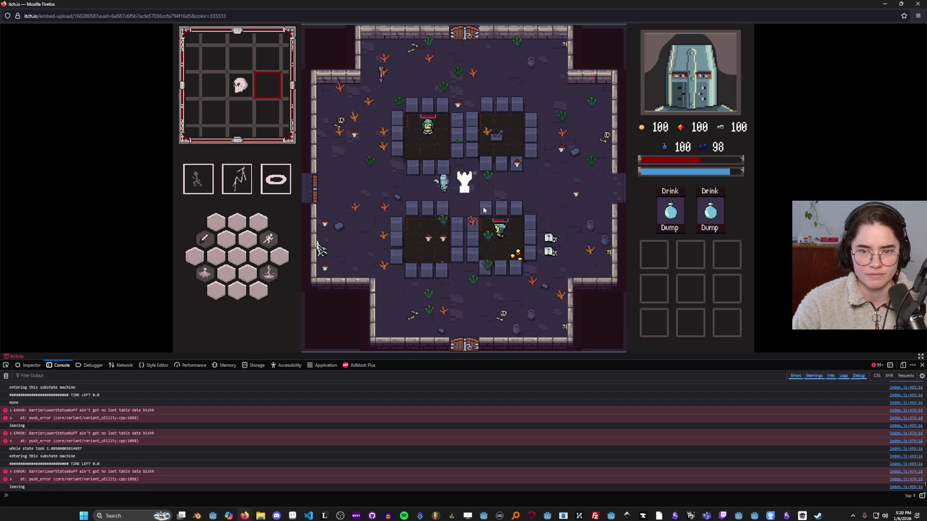
key("s")
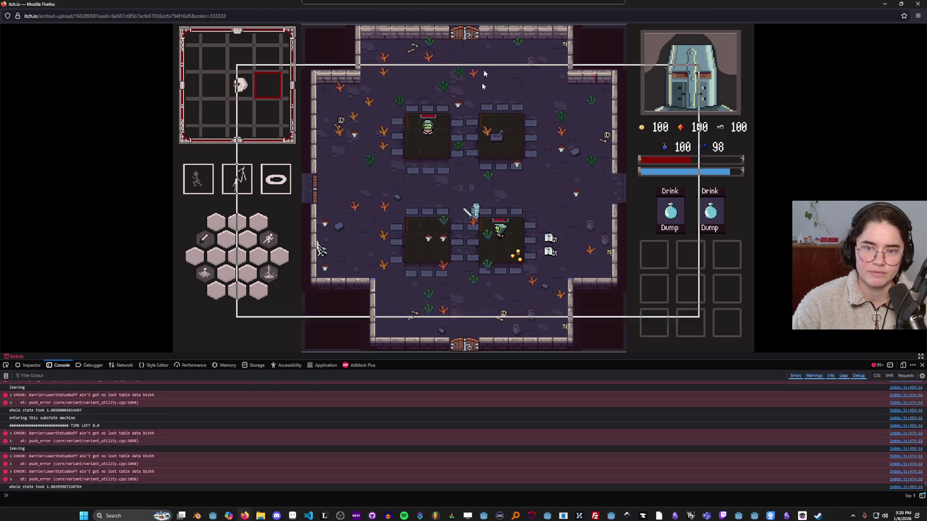
Exit fullscreen, close the game popup, and switch back to the editor windows.
key("super+Down")
left_click(662, 153)
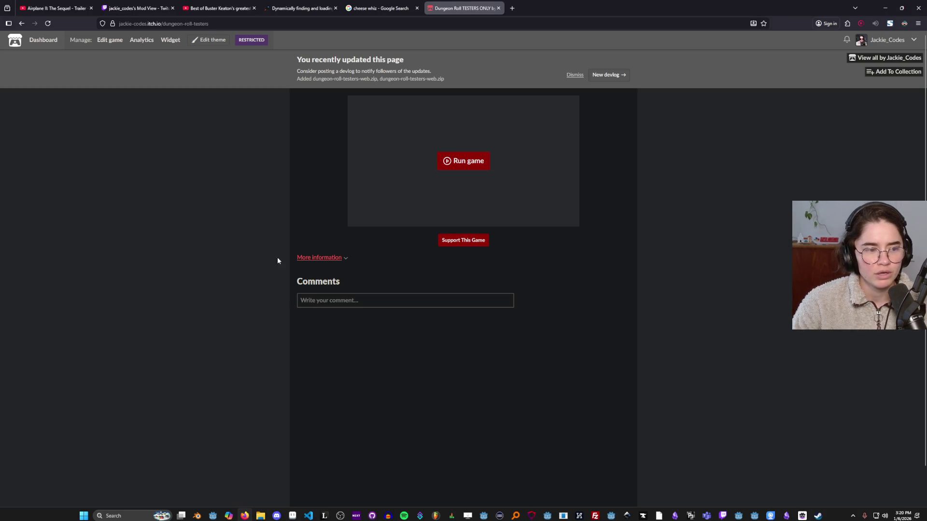
key("alt+Tab")
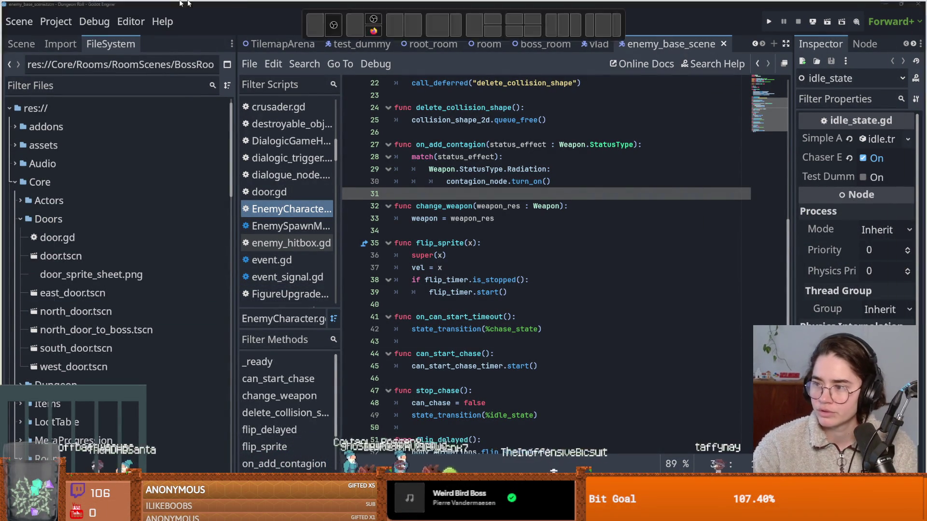
key("alt+Tab")
Add the task '- [ ] y sort on folliage' and start a second 'folliage' task in the 06-01-2026 note.
type("- [ ] ")
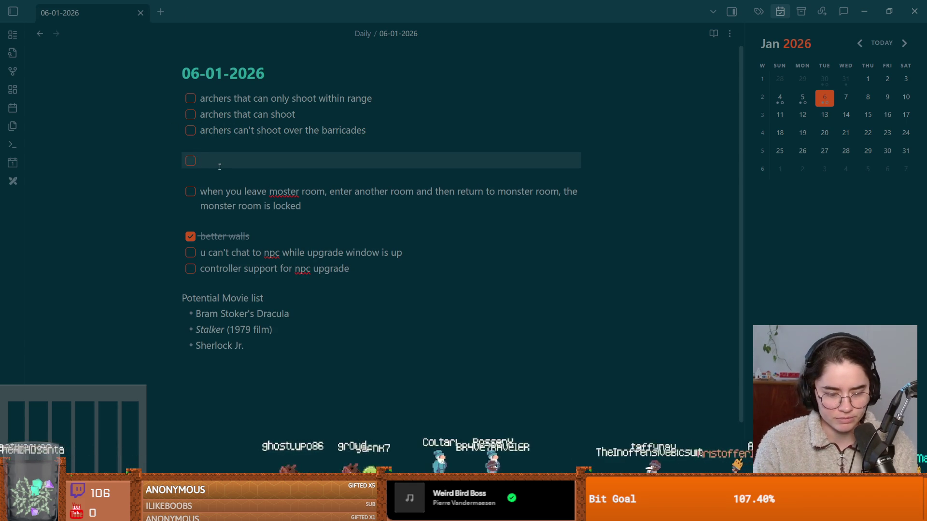
type("y sort on folliag")
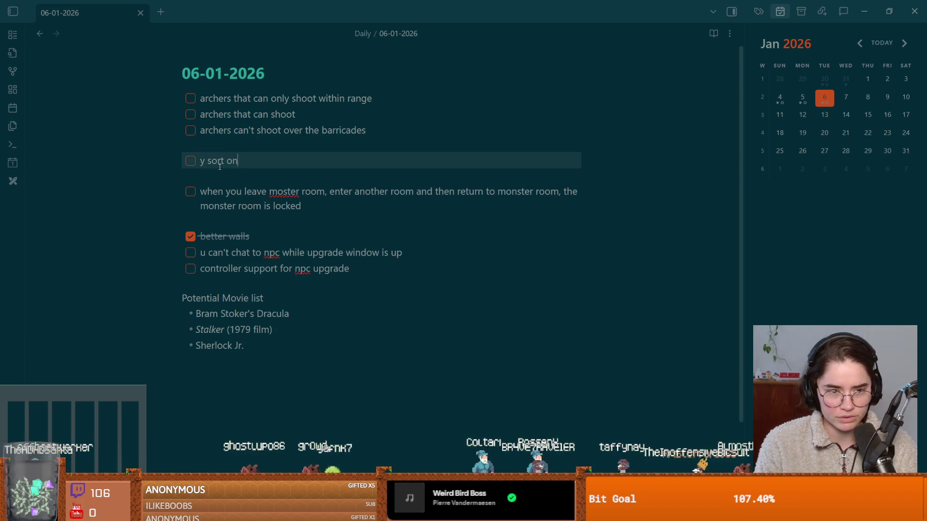
type("e")
key("Return")
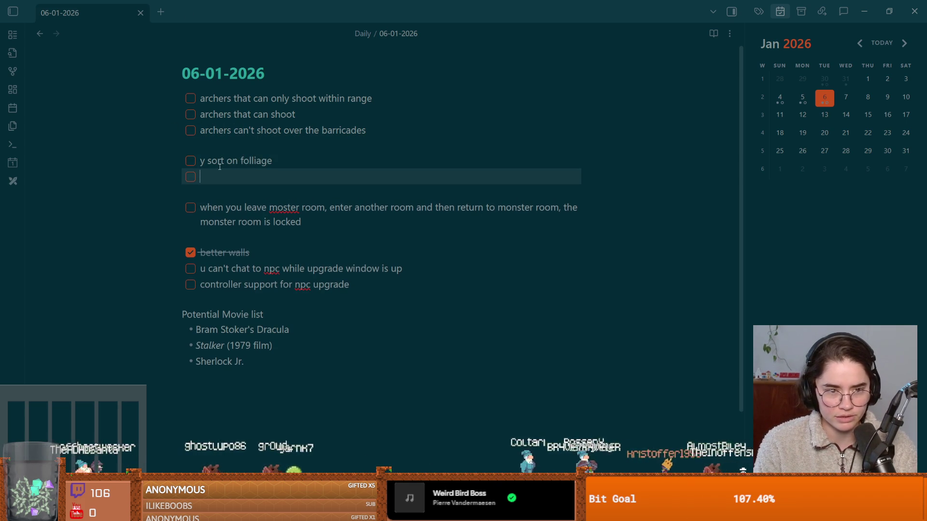
type("folliage doesn't spawn on scene objects")
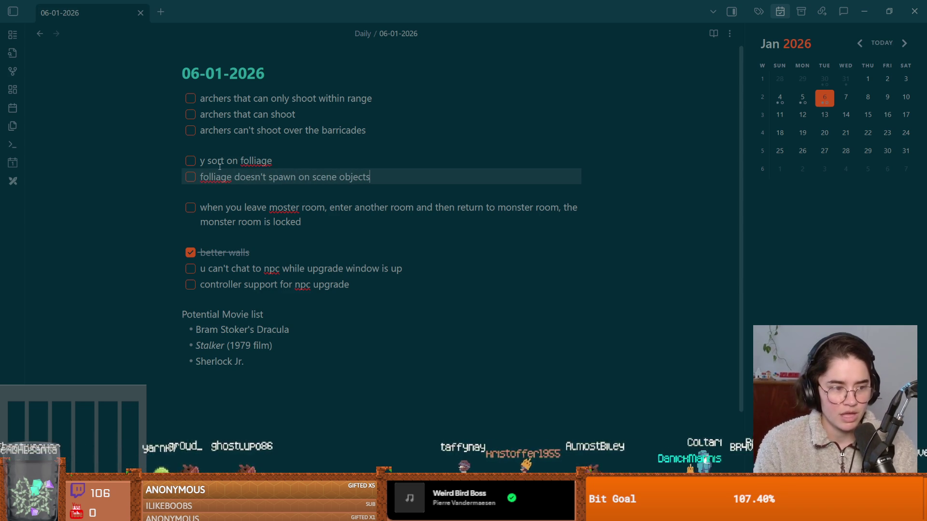
left_click(276, 148)
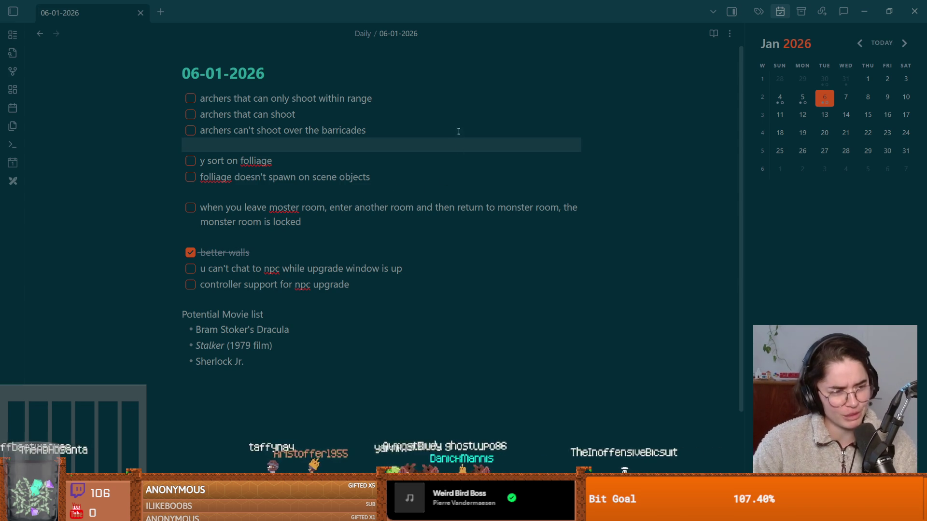
key("alt+Tab")
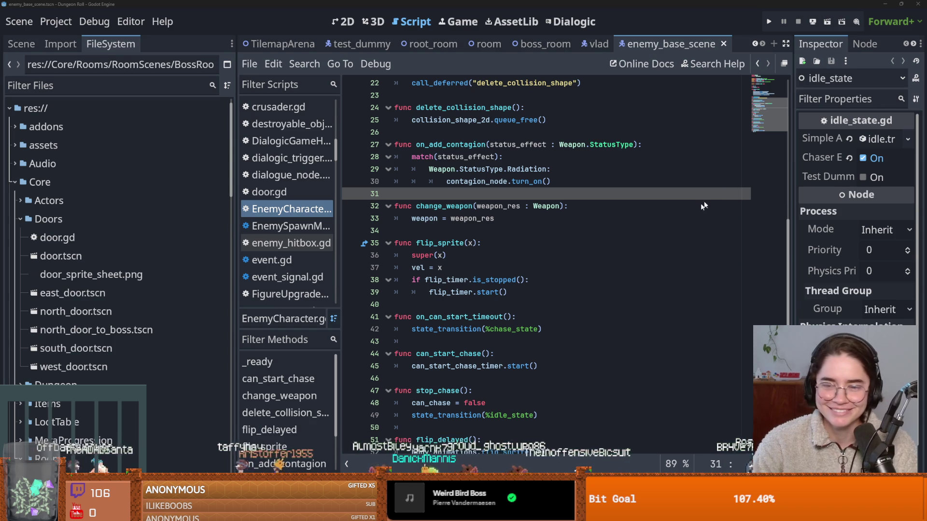
Select the change_weapon line 32, save the scene, then deselect it.
triple_click(442, 206)
key("ctrl+s")
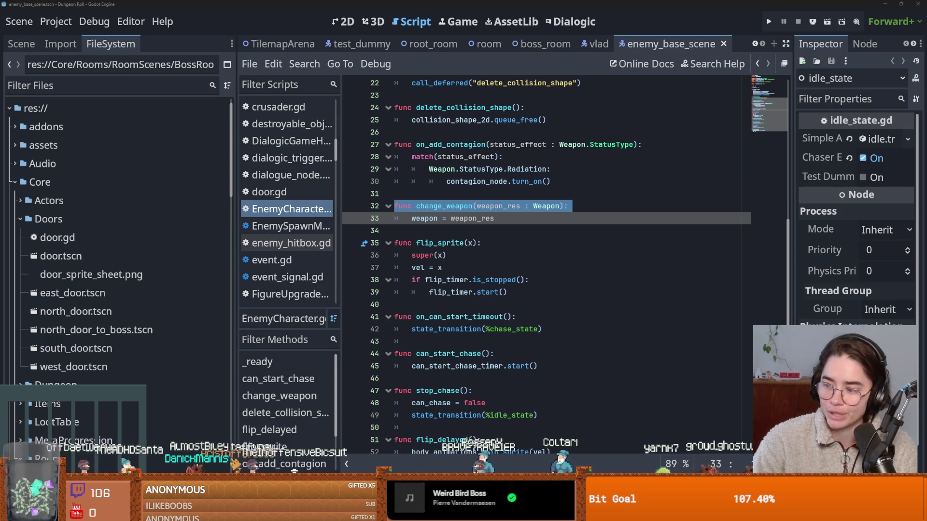
left_click(547, 218)
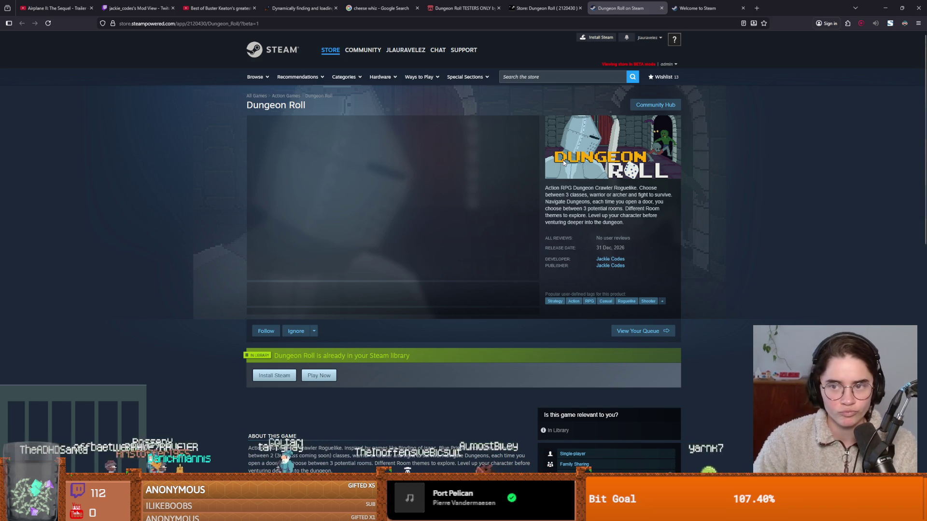
Scroll through the Dungeon Roll Steam store page, then return to Godot.
scroll(445, 213, "down", 2)
scroll(445, 213, "up", 2)
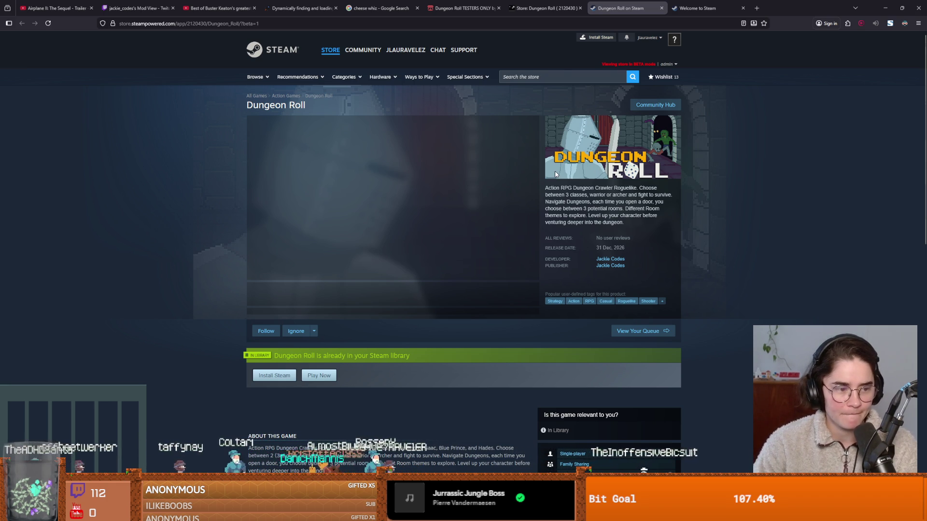
scroll(382, 210, "down", 5)
scroll(383, 210, "up", 5)
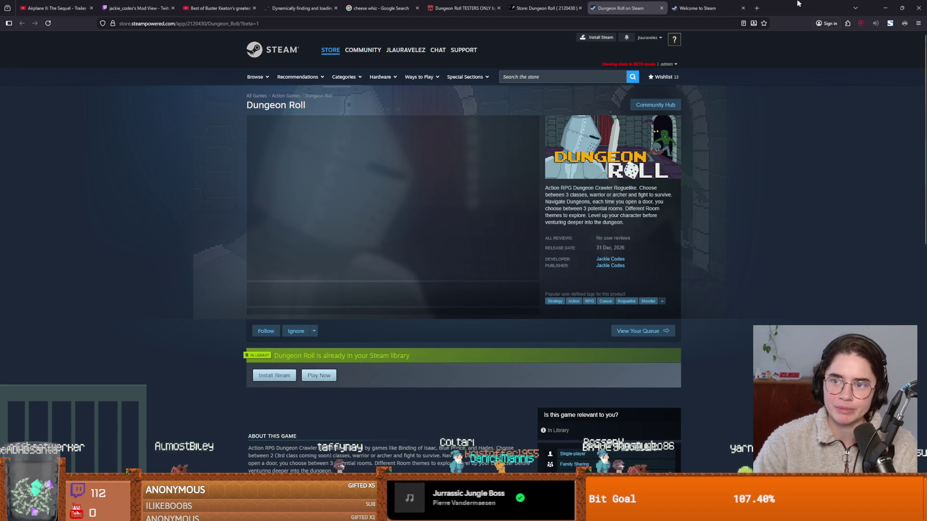
key("alt+Tab")
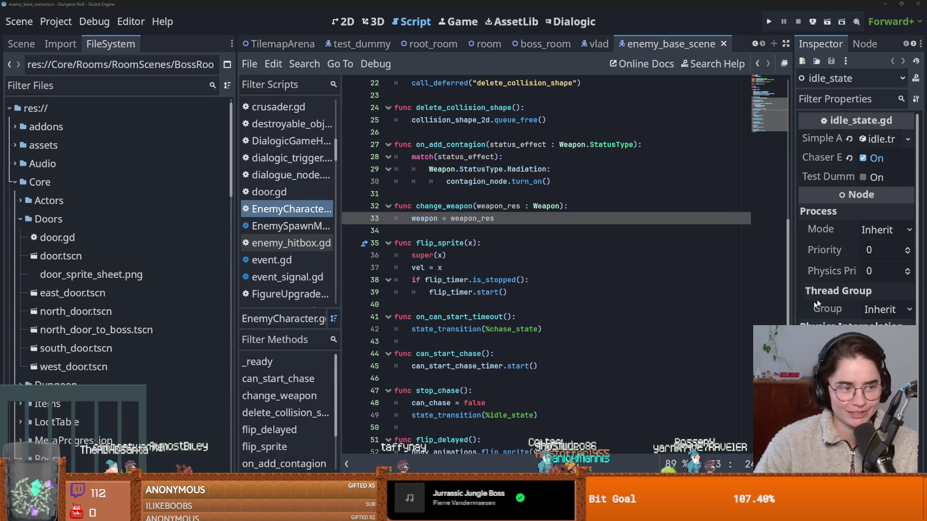
Check the super(x) call in flip_sprite and save the enemy base scene.
left_click(53, 312)
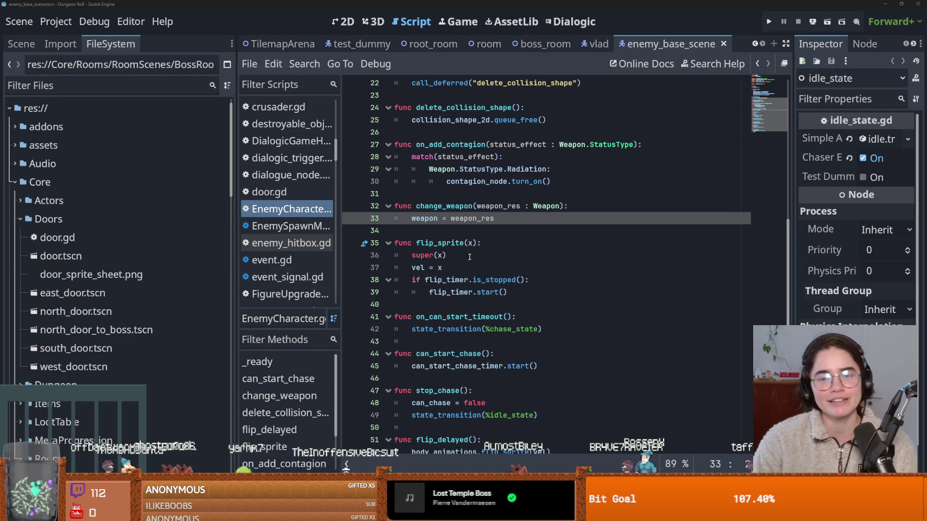
left_click(404, 255)
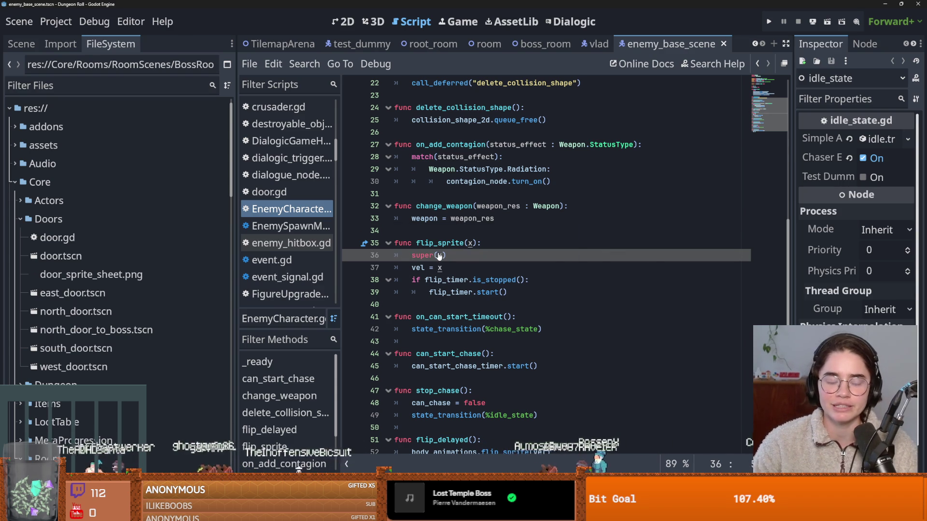
left_click(432, 243)
key("ctrl+s")
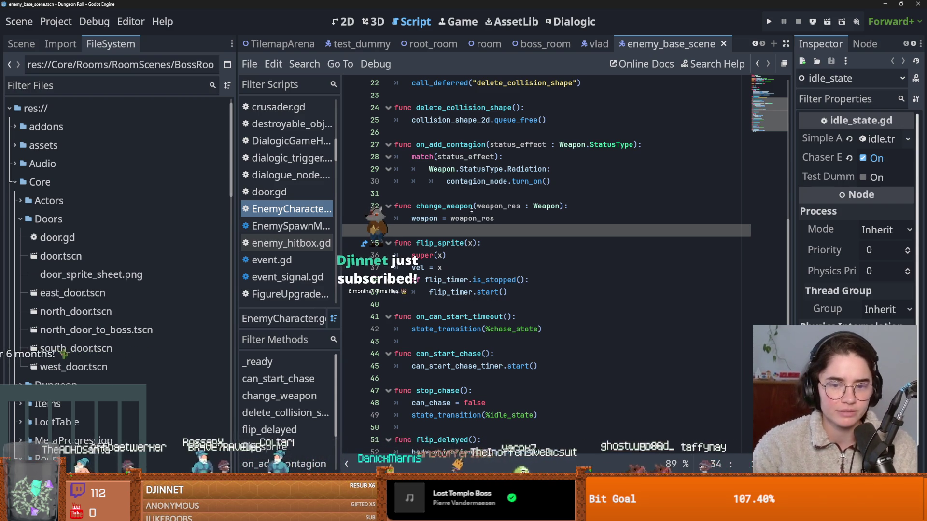
Review lines 33–34 around change_weapon and save the scene again.
left_click(509, 219)
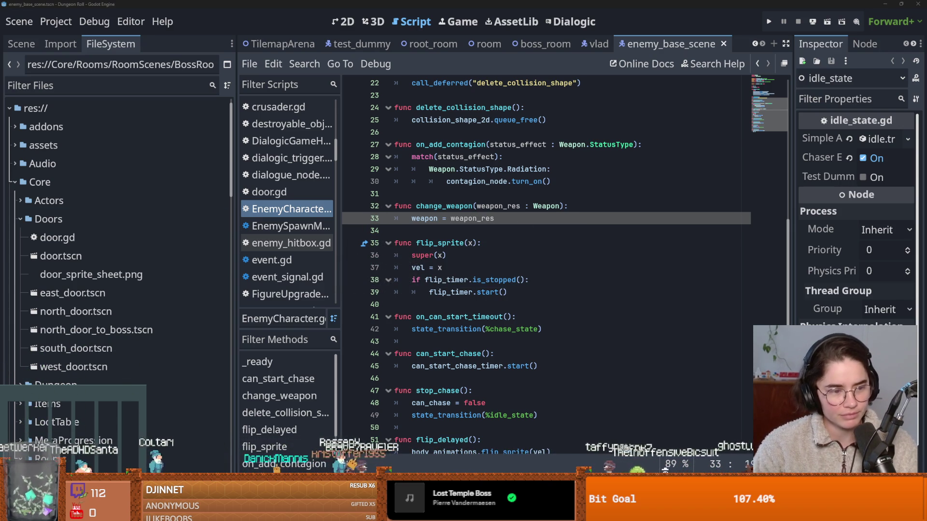
left_click(430, 232)
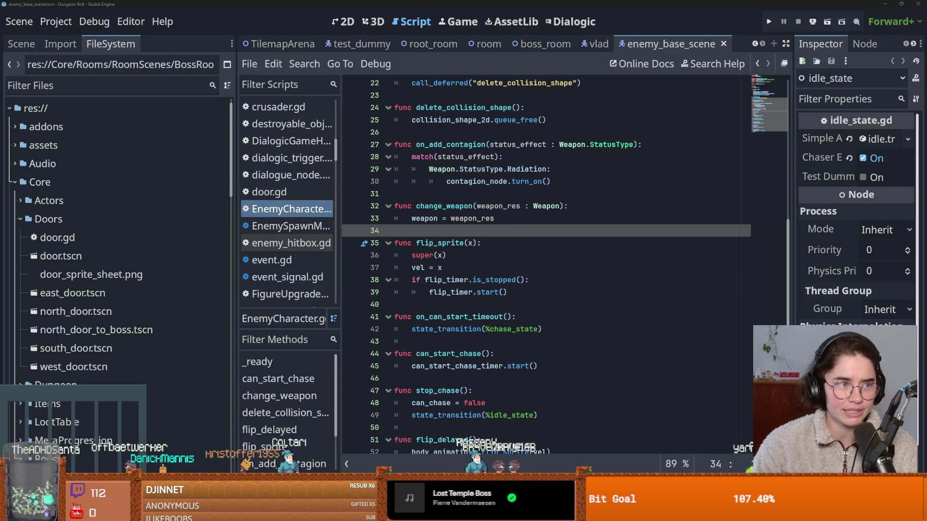
left_click(544, 236)
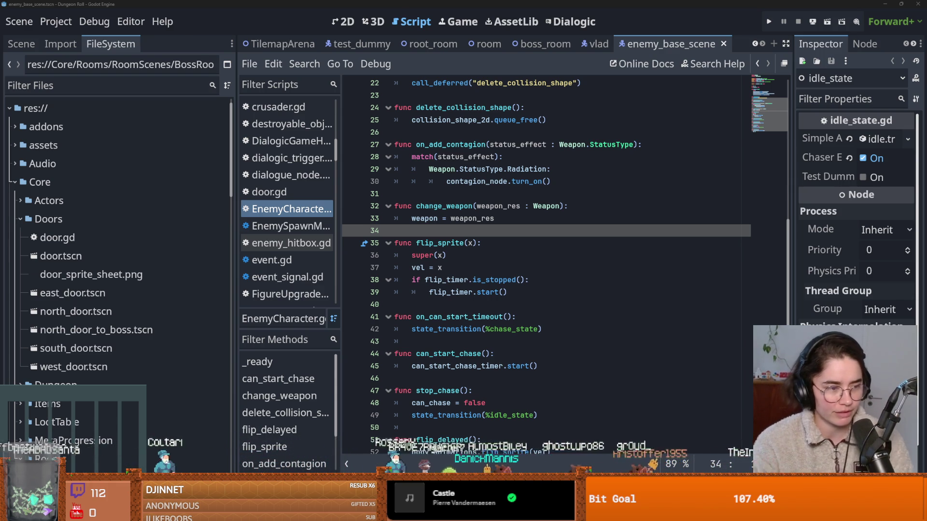
key("Up")
key("ctrl+s")
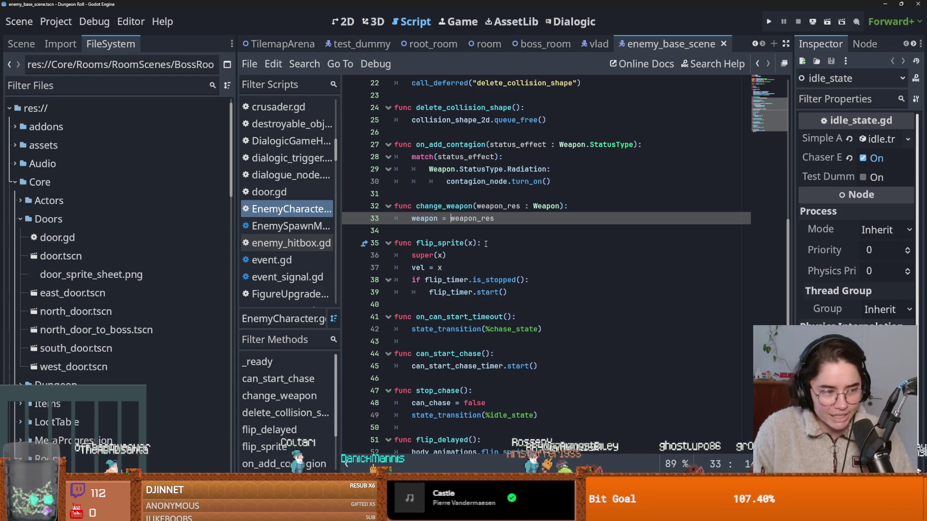
left_click(475, 235)
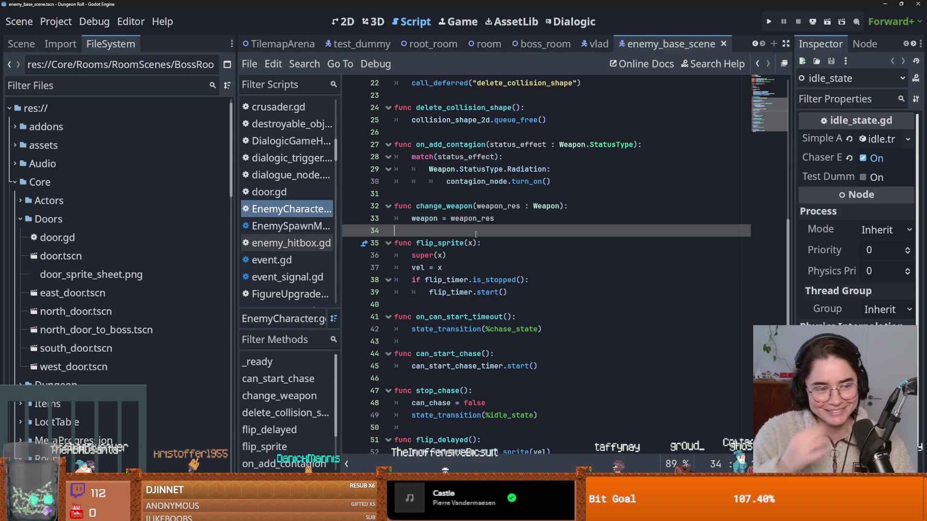
key("ctrl+s")
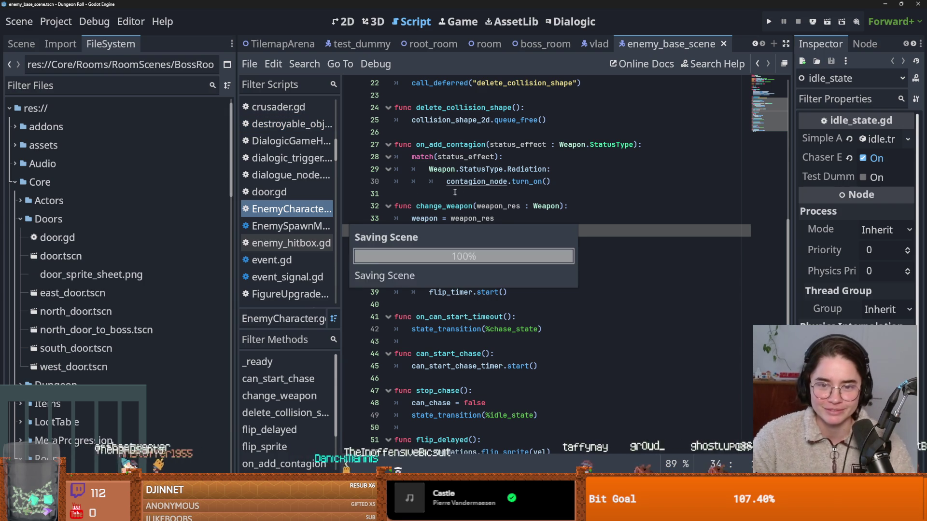
Save the enemy base scene and select turn_on on line 30.
left_click(461, 188)
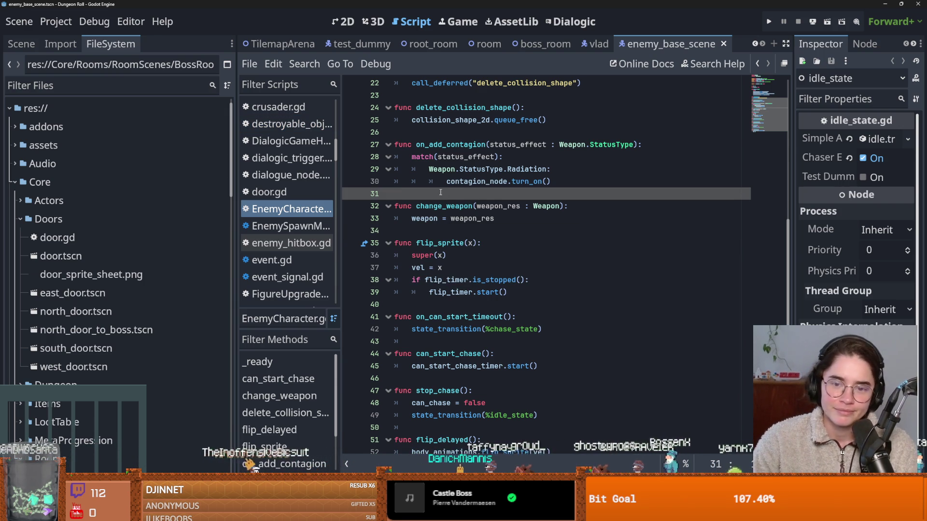
key("ctrl+s")
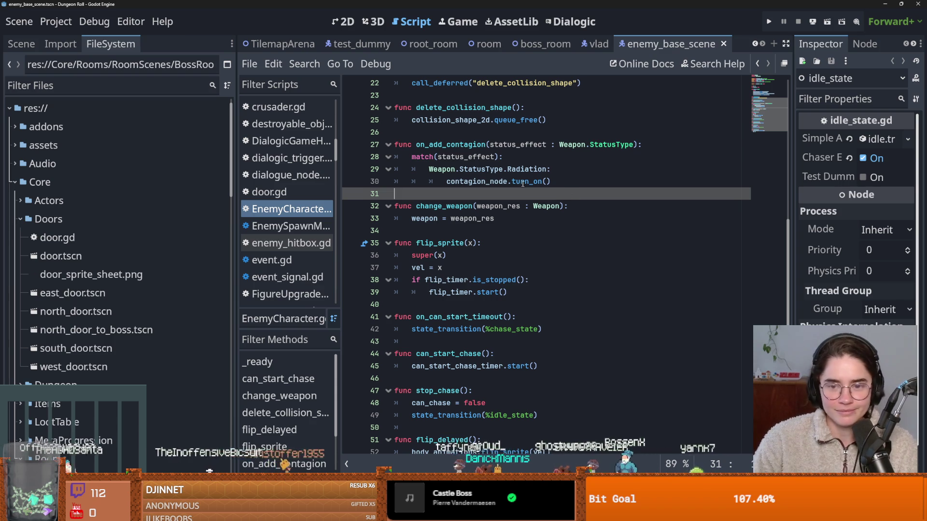
double_click(529, 182)
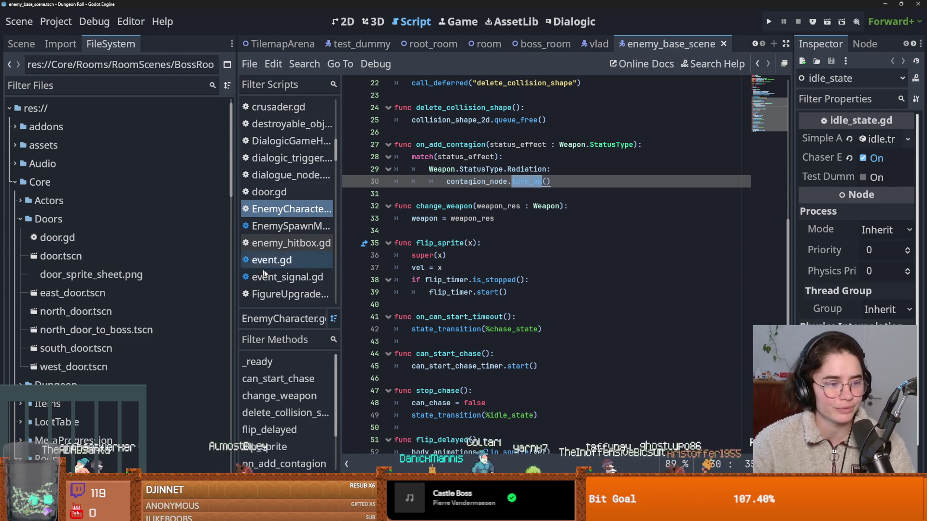
Step through flip_sprite down to line 46, saving repeatedly, then show enemy_1's node tree.
left_click(447, 279)
key("ctrl+s")
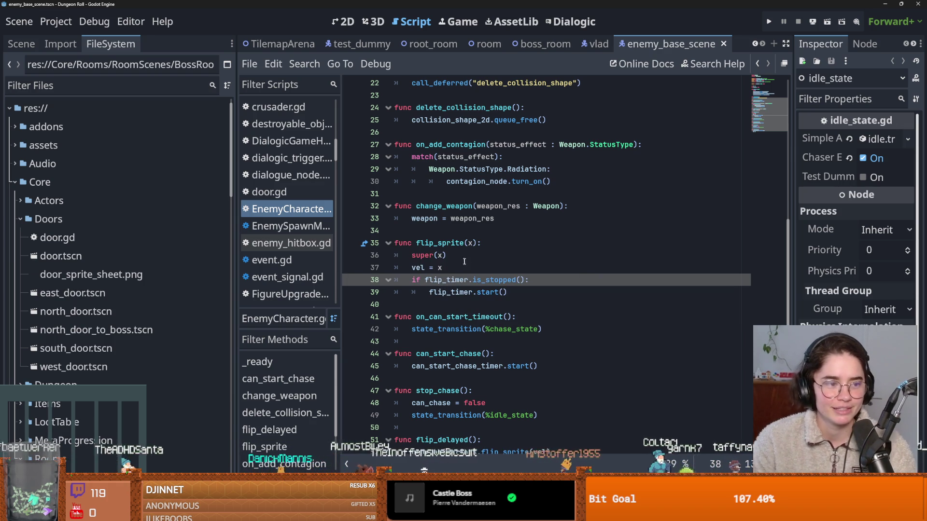
left_click(488, 260)
key("ctrl+s")
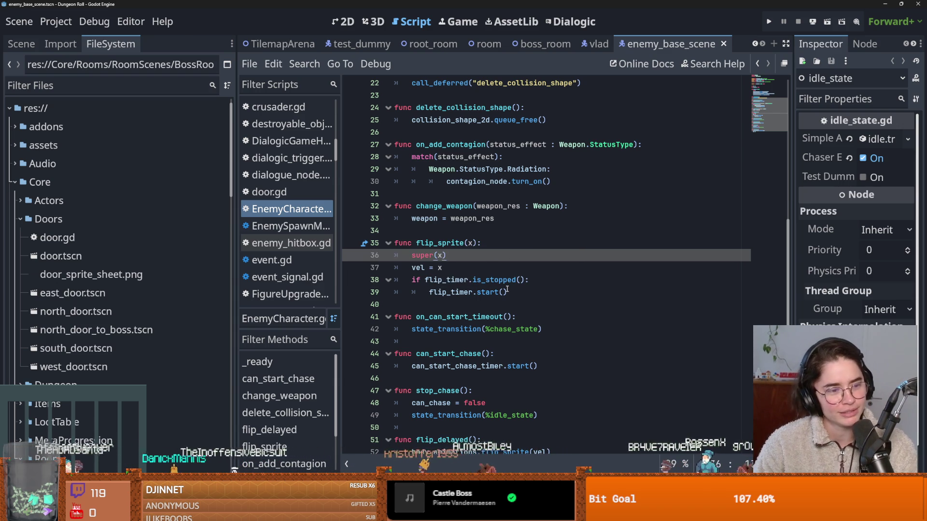
key("ctrl+s")
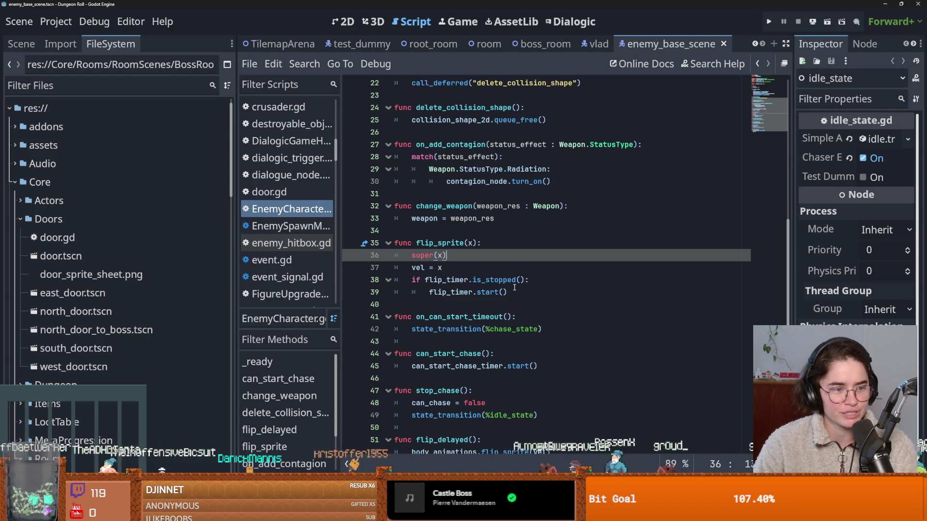
mouse_move(507, 284)
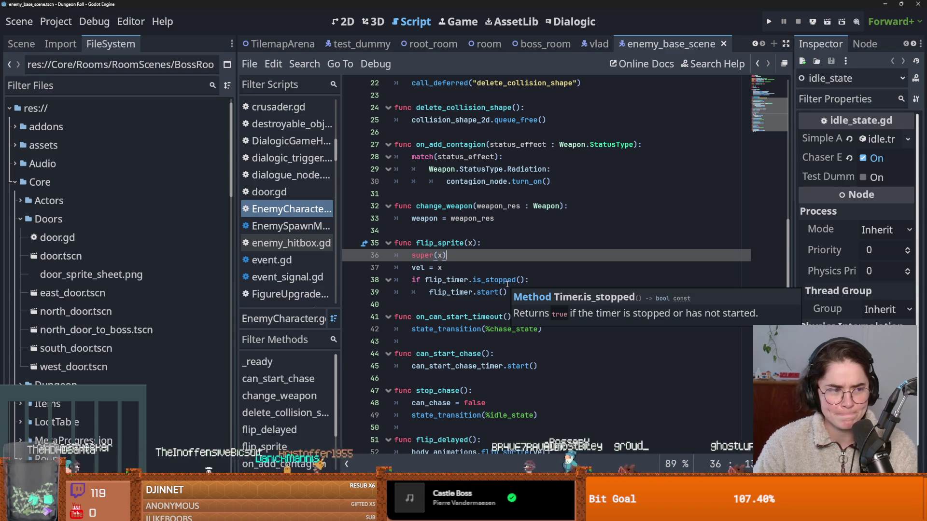
key("ctrl+s")
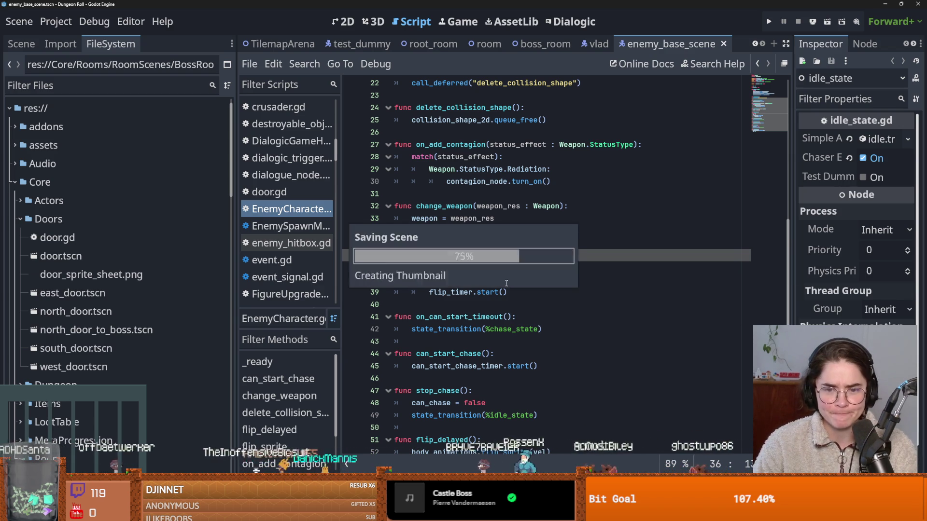
left_click(455, 341)
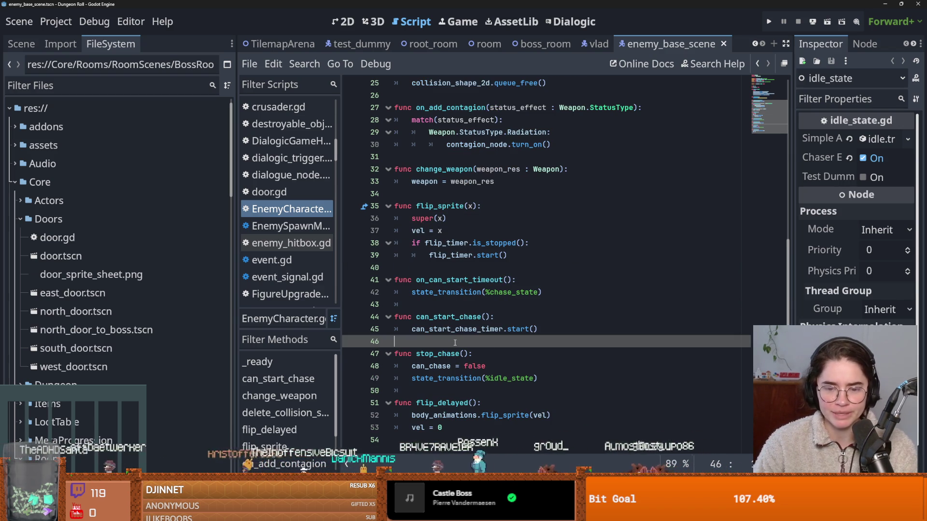
key("ctrl+s")
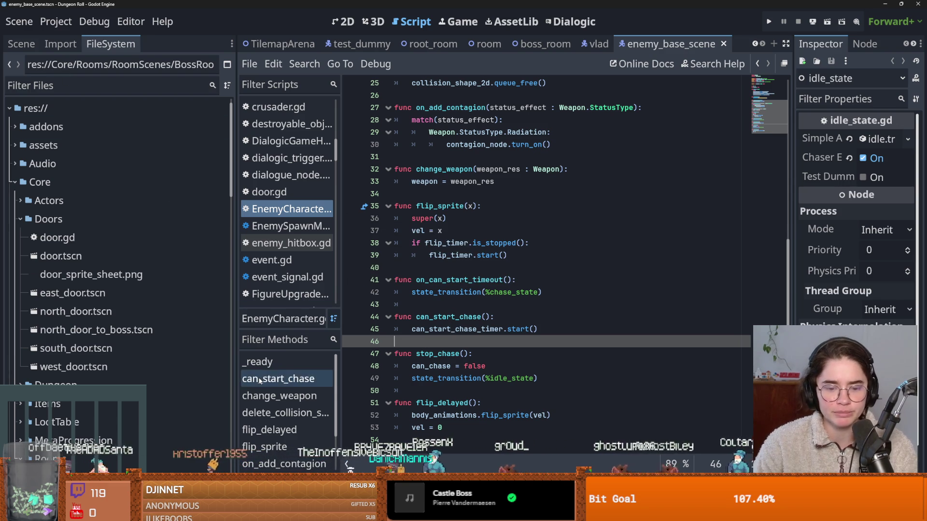
left_click(74, 81)
left_click(22, 44)
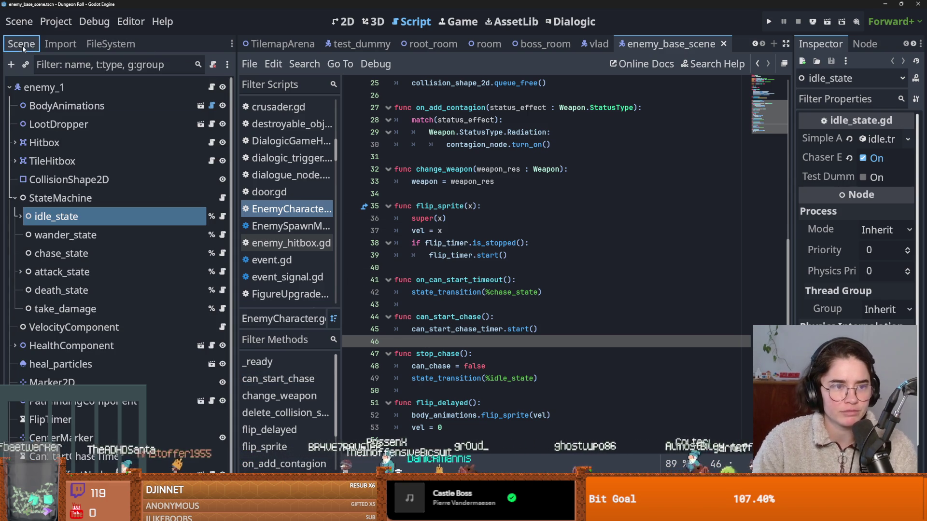
In root_room, show TilemapScenes' Decorative source: torch, flag, dungeon_plant1, dungeon_plant2, mushroom_1.
double_click(172, 87)
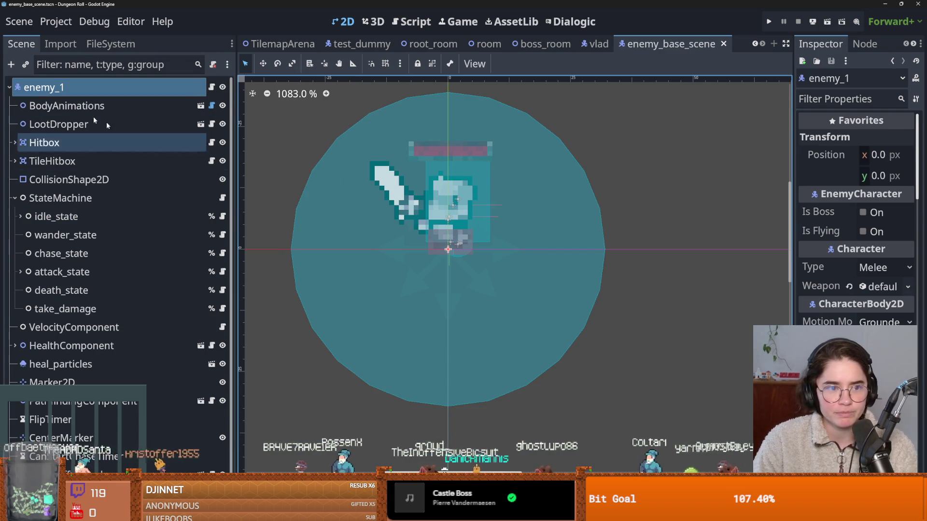
left_click(437, 45)
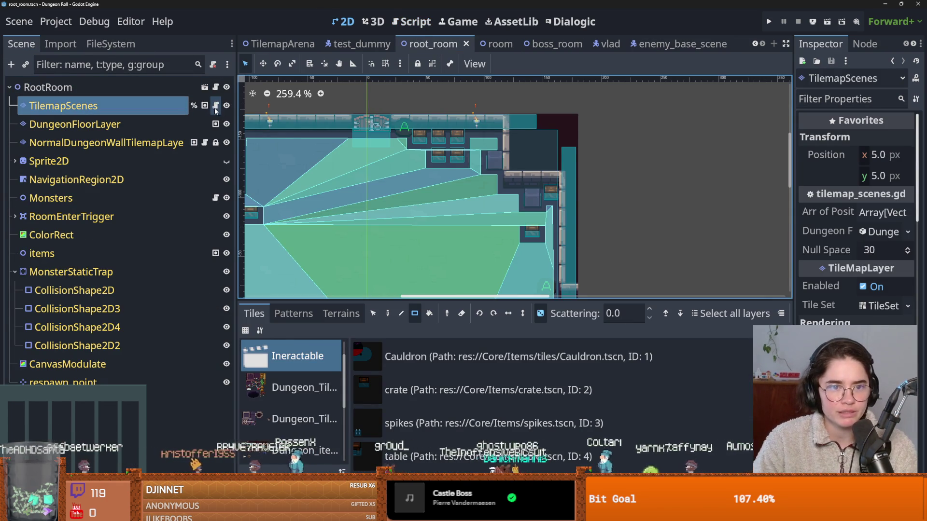
left_click(205, 105)
scroll(577, 196, "up", 3)
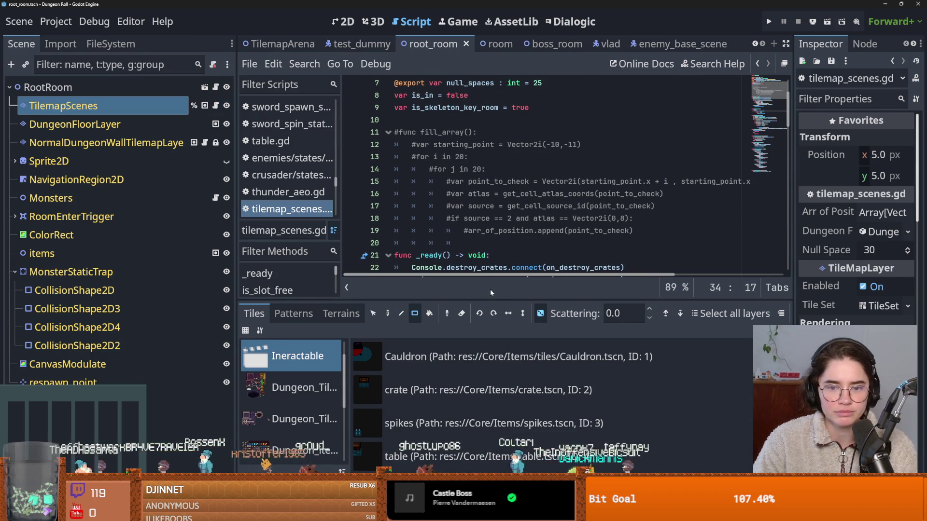
left_click_drag(490, 300, 490, 195)
left_click(283, 289)
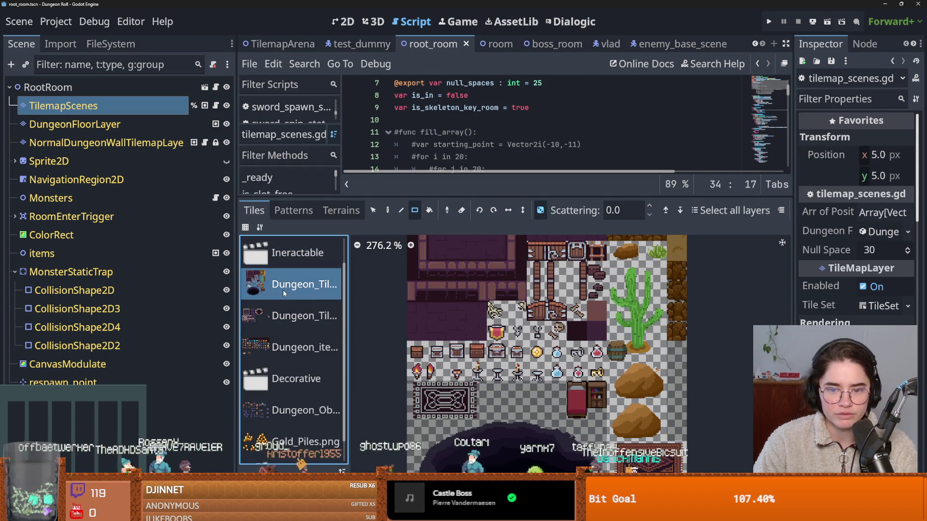
left_click(298, 371)
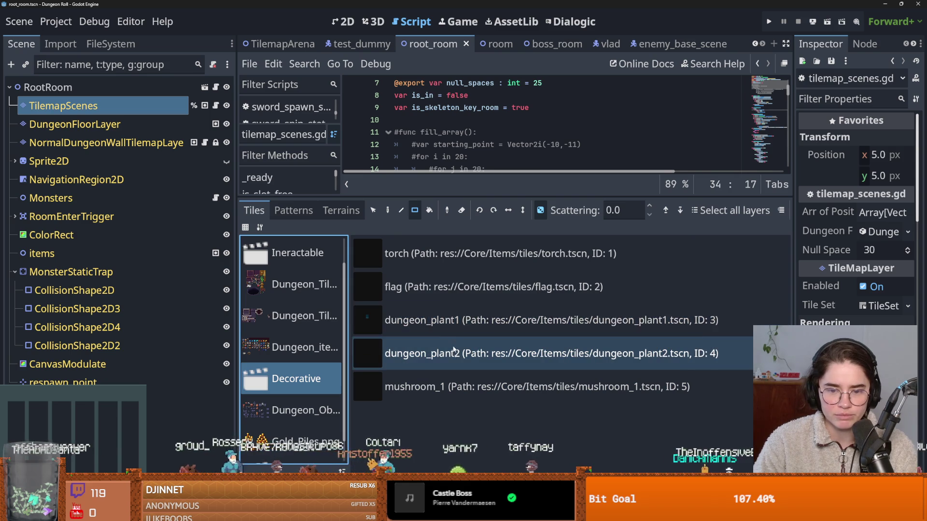
Filter for 'dungeon_plan', open dungeon_plant1, enable Y Sort on its DungeonPlant root and save.
left_click(100, 45)
left_click(58, 83)
type("dungeon_plan")
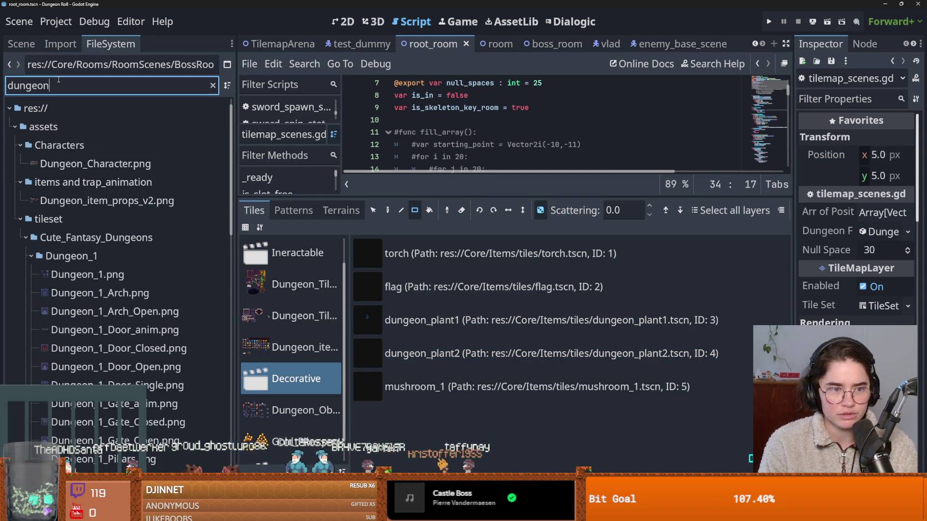
double_click(91, 256)
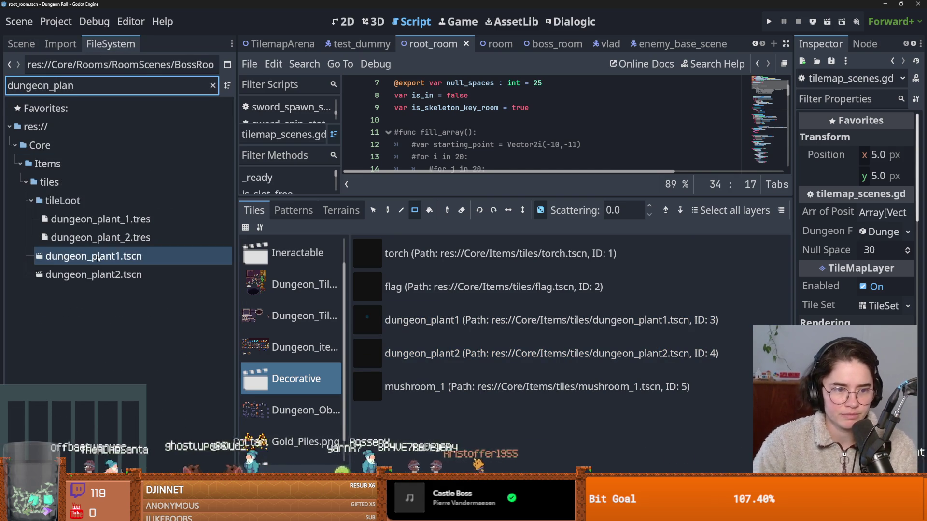
scroll(587, 271, "up", 3)
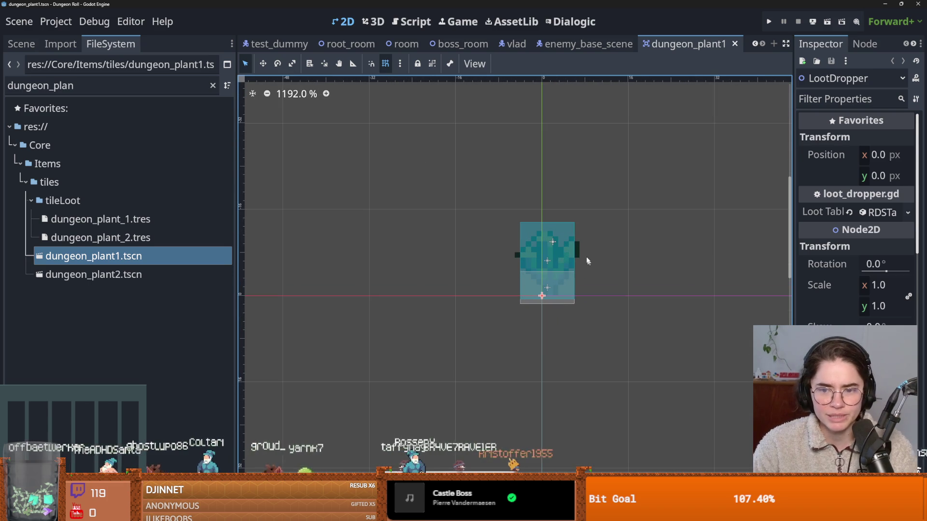
left_click(23, 44)
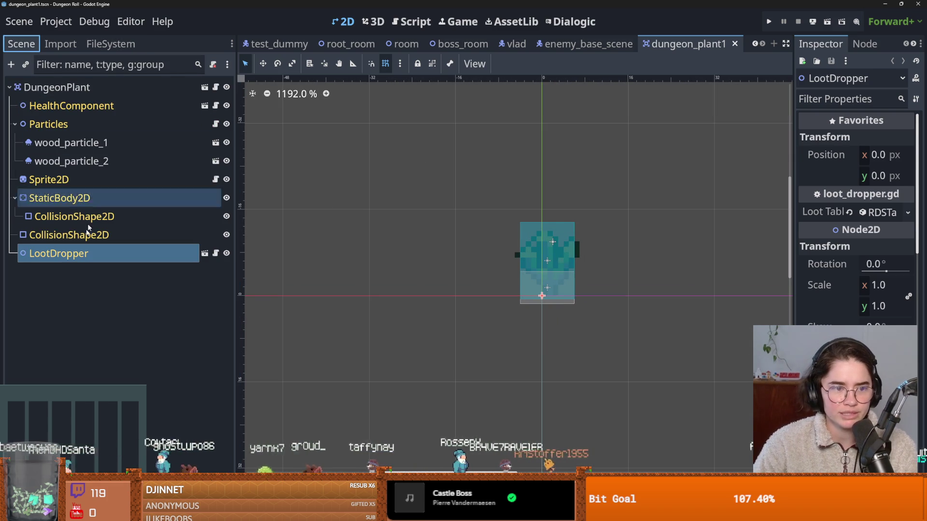
left_click(57, 88)
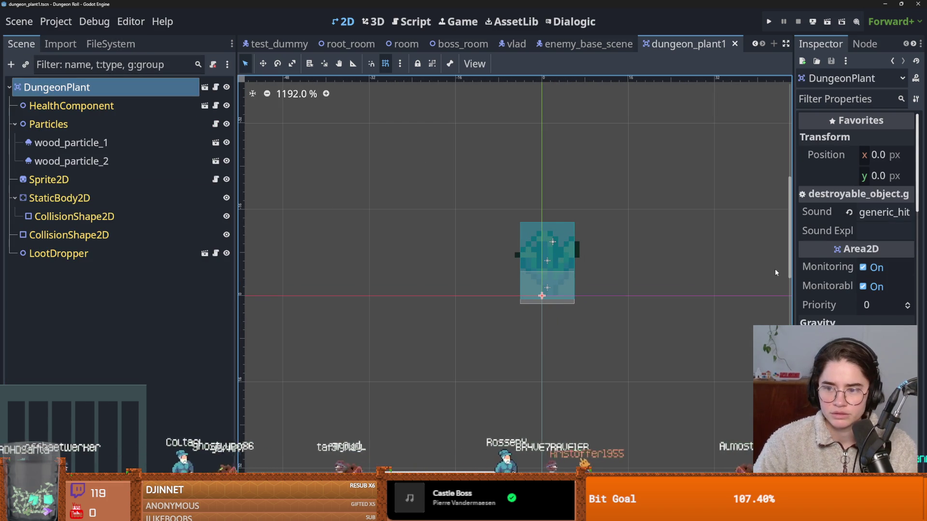
left_click_drag(790, 279, 573, 299)
scroll(726, 347, "down", 5)
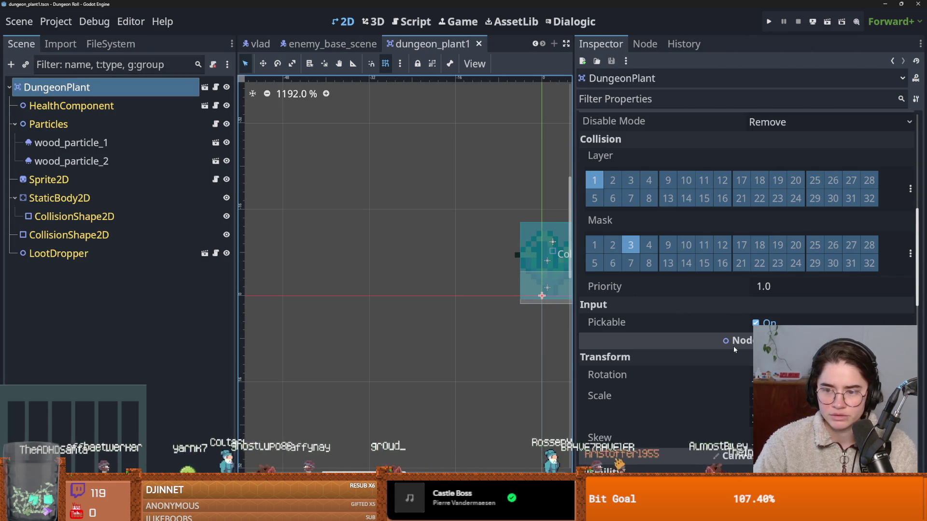
scroll(733, 346, "down", 5)
key("ctrl+s")
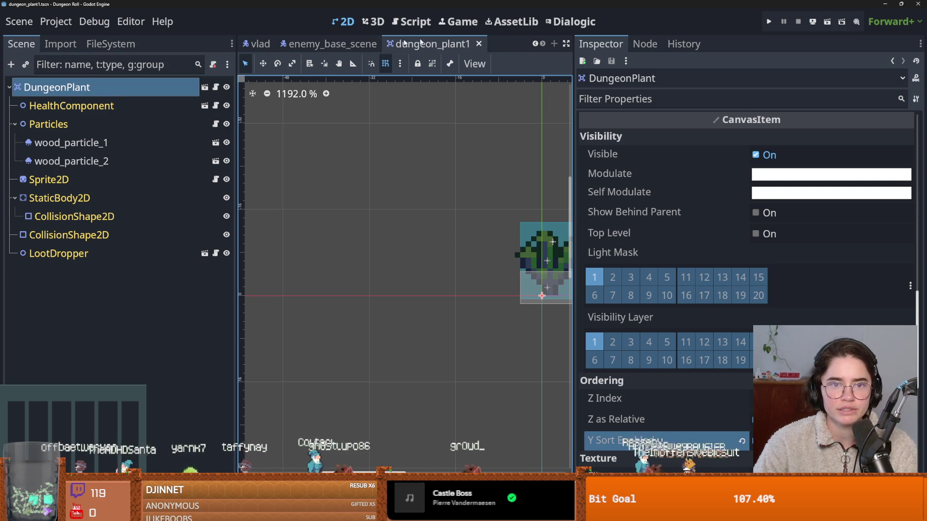
Enable Y Sort Enabled on dungeon_plant2's DungeonPlant root and save the scene.
left_click(111, 44)
double_click(94, 274)
left_click(21, 44)
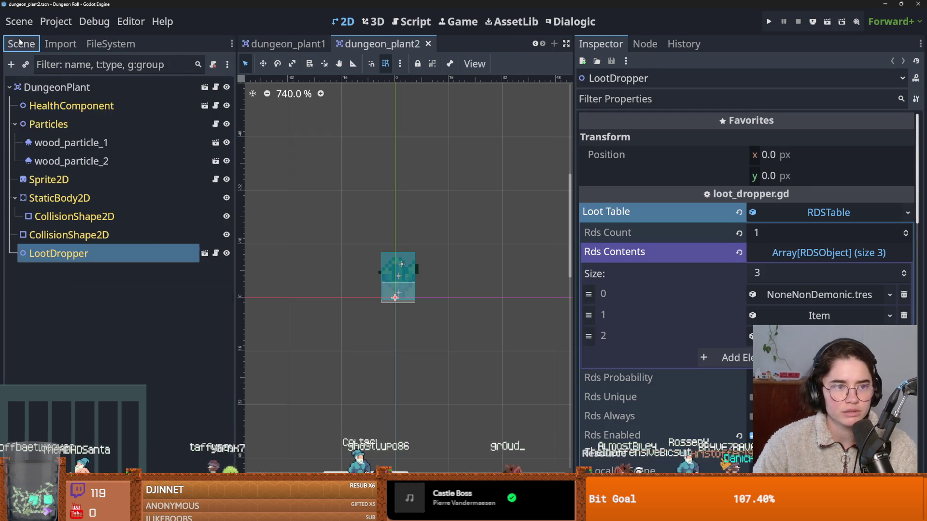
left_click(57, 87)
scroll(749, 421, "down", 3)
scroll(749, 421, "down", 10)
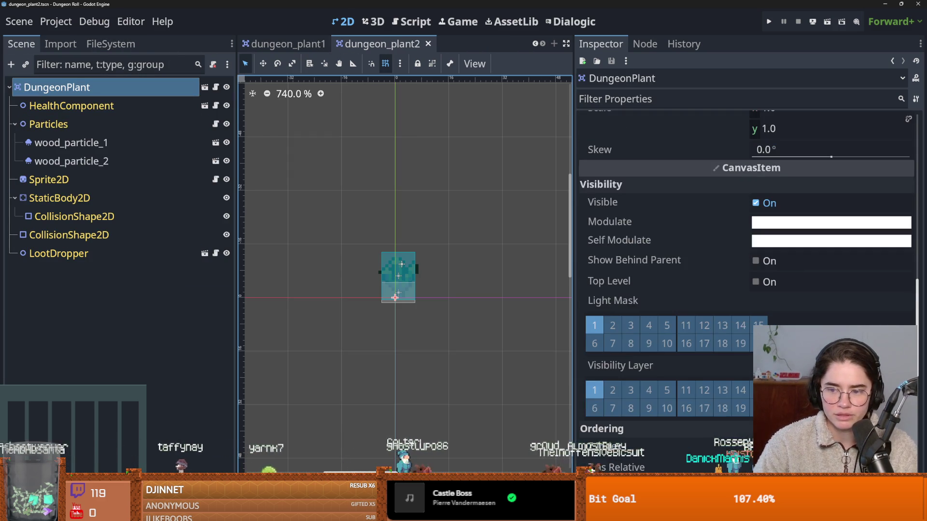
left_click(755, 344)
key("ctrl+s")
Replace the FileSystem filter with 'mushr' to find the mushroom scene.
left_click(110, 44)
double_click(40, 85)
type("mushr")
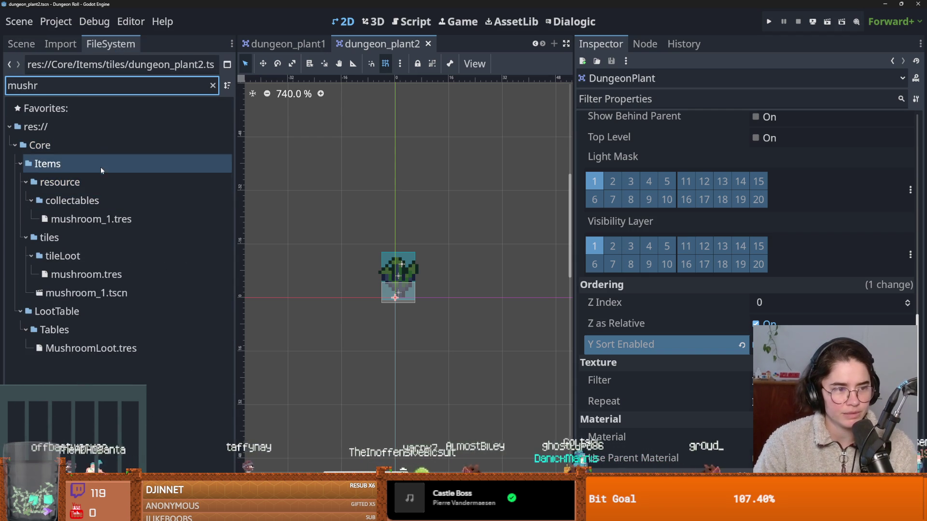
Enable Y Sort on the Mushroom_1 root node in mushroom_1.tscn and save the scene.
double_click(87, 293)
left_click(21, 44)
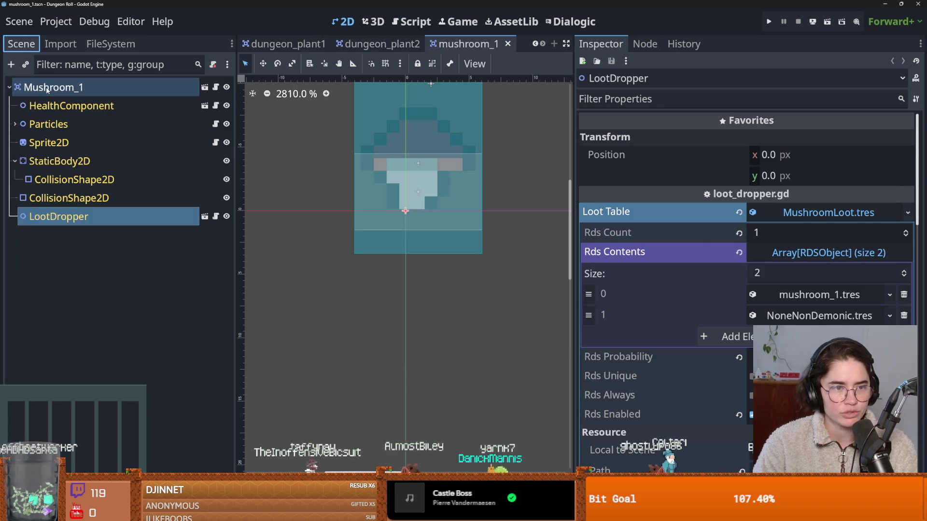
left_click(53, 86)
scroll(743, 290, "down", 10)
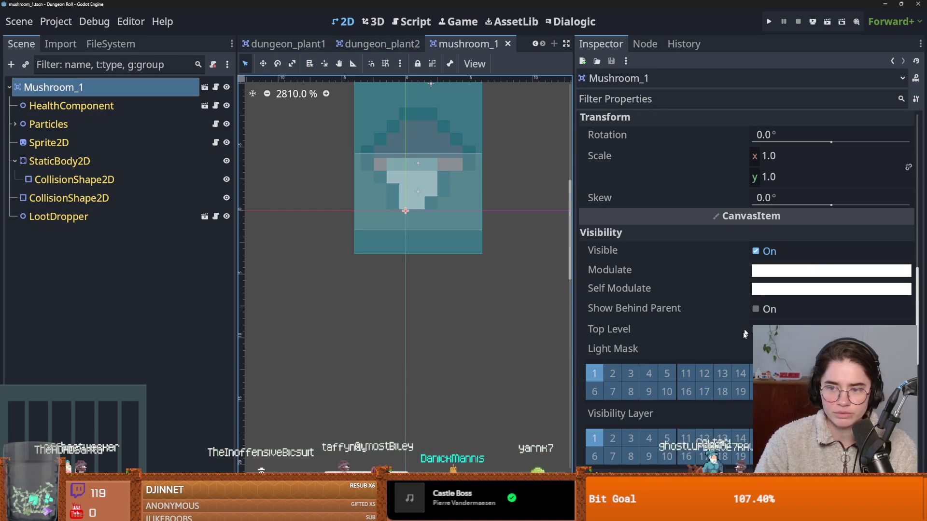
scroll(746, 347, "down", 6)
left_click(756, 202)
key("ctrl+s")
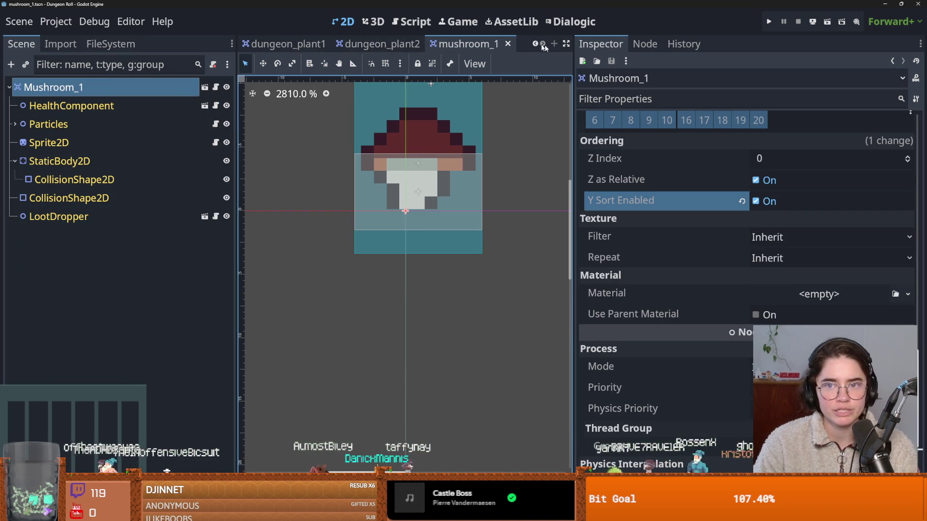
Narrow the properties panel, switch to the boss_room scene, and start the Cannon mini-game.
scroll(367, 44, "up", 5)
scroll(304, 44, "down", 2)
left_click_drag(573, 82, 805, 82)
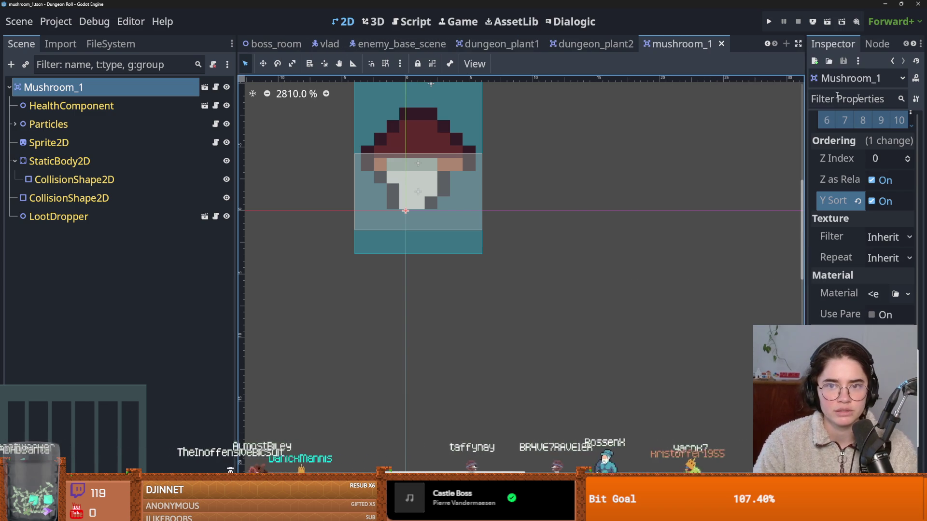
left_click(273, 44)
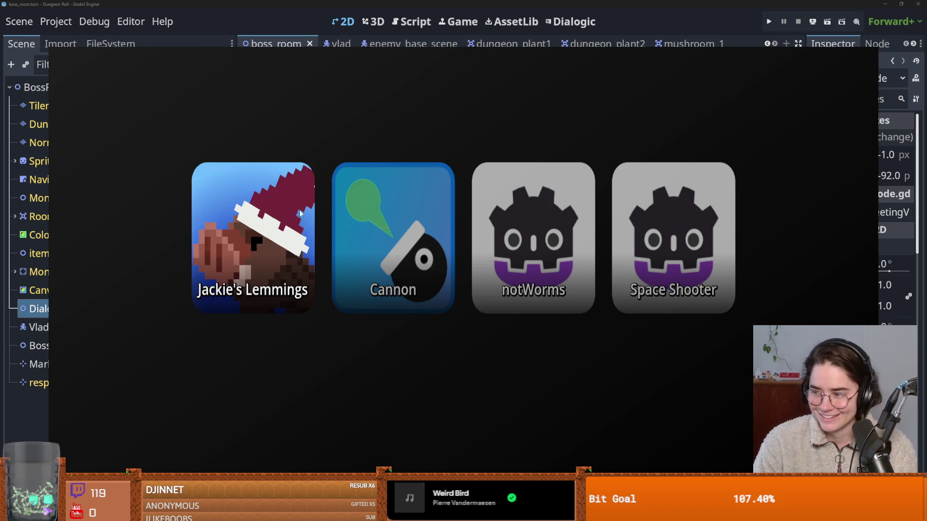
left_click(377, 232)
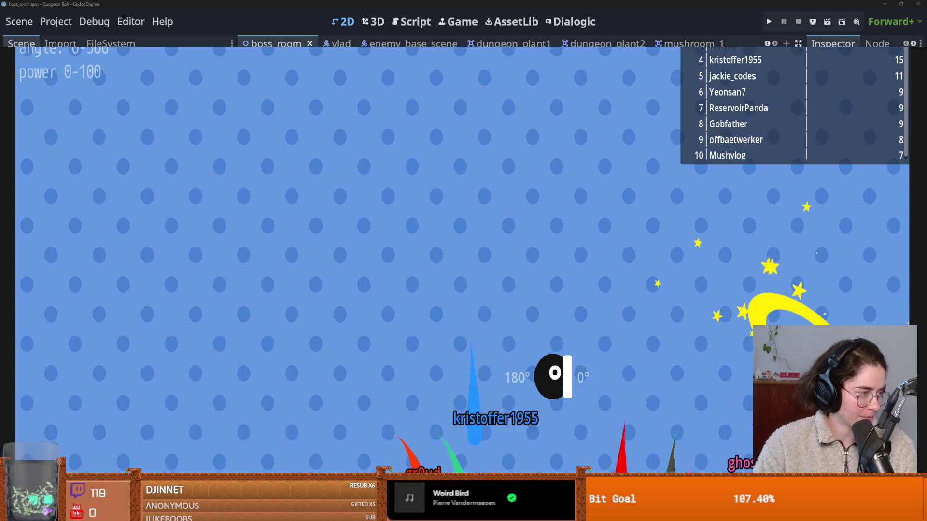
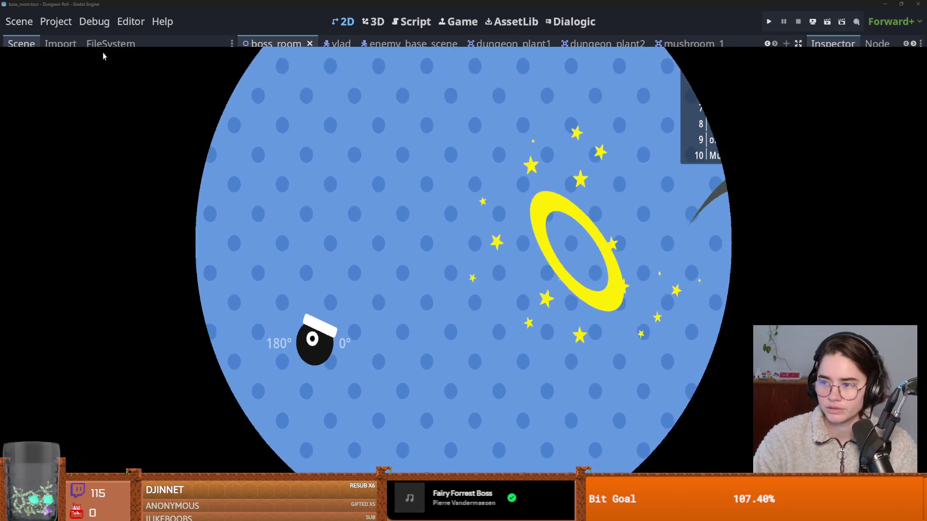
Close the running game test and switch to the browser showing halloweensuppe.jpg.
left_click(349, 233)
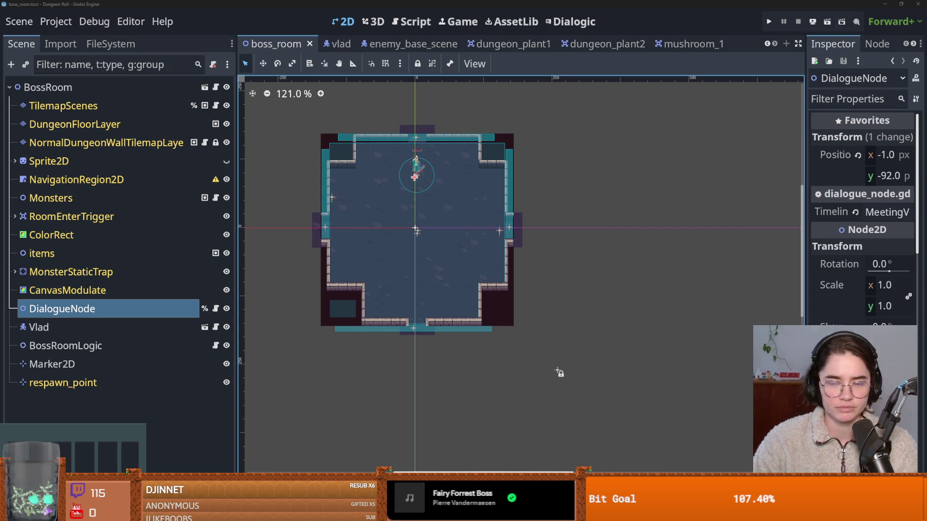
key("alt+Tab")
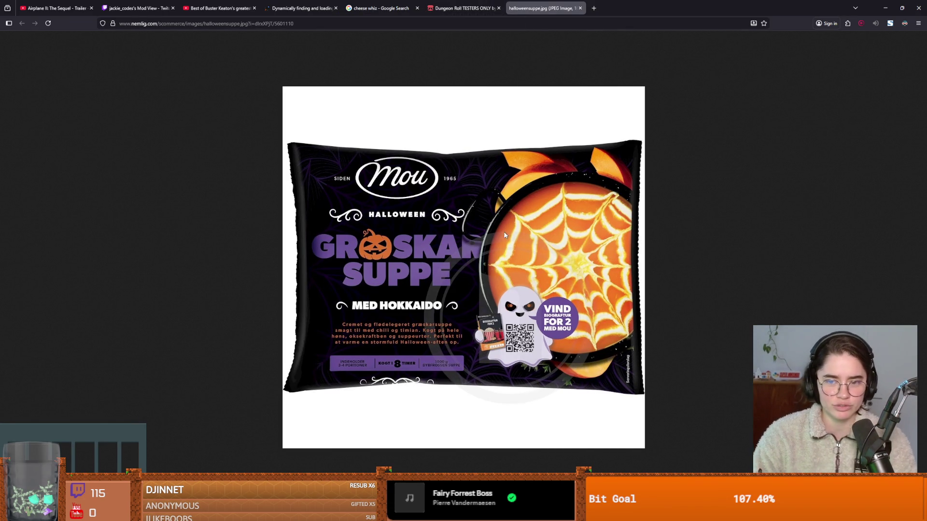
Leave the pumpkin-soup image and return to the Godot boss_room scene editor.
key("alt+Tab")
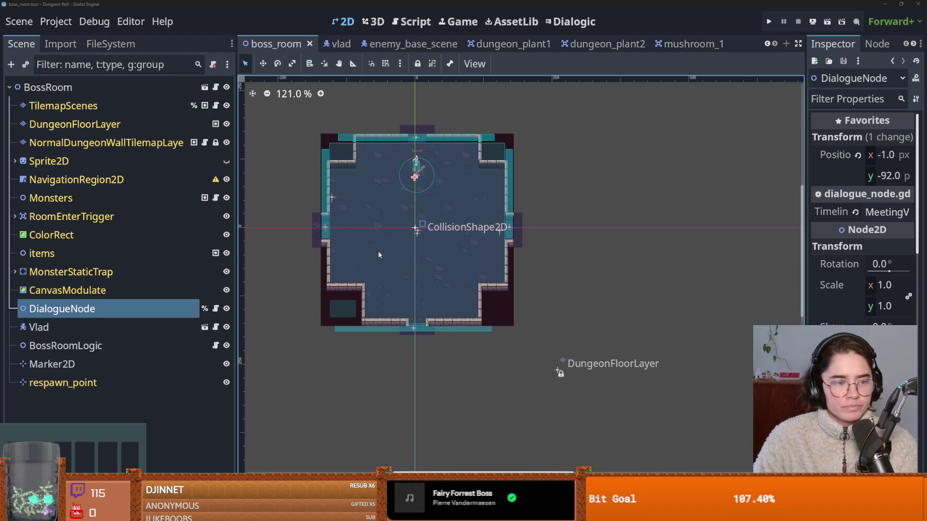
Save the boss room scene, open tilemap_scenes.gd and trace arr_of_position.
scroll(342, 262, "up", 2)
key("ctrl+s")
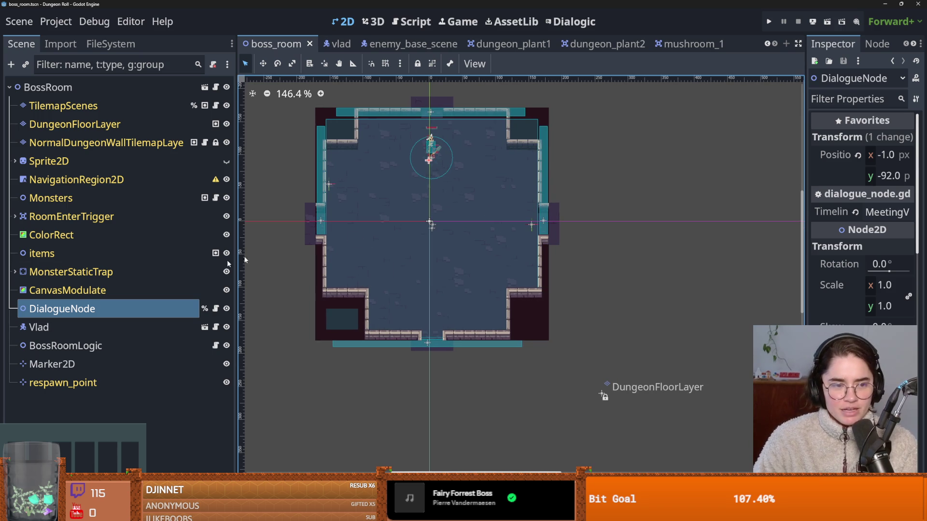
left_click(215, 105)
scroll(482, 248, "up", 2)
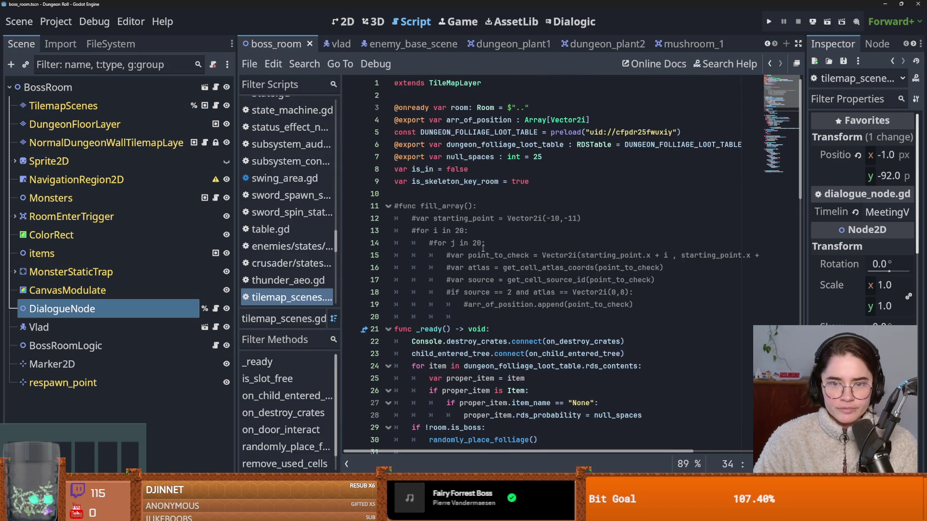
double_click(478, 120)
scroll(513, 302, "down", 2)
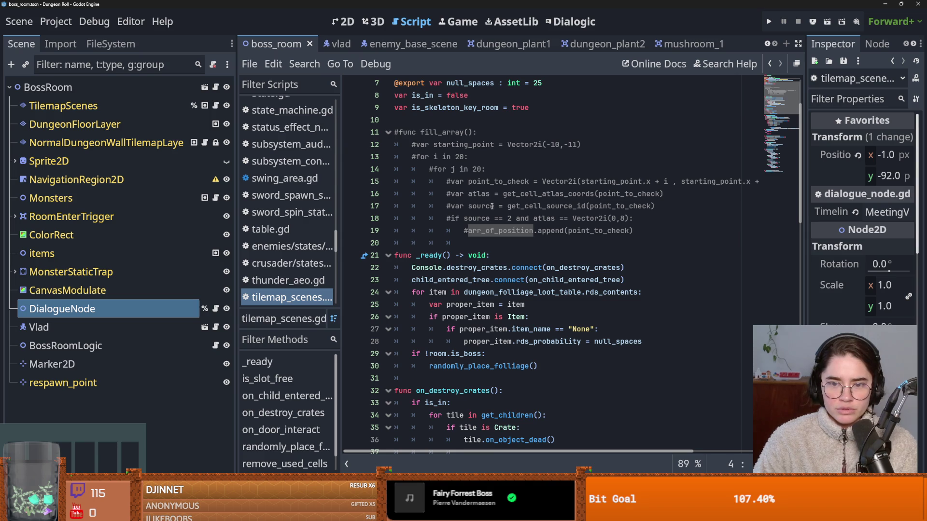
scroll(472, 261, "down", 5)
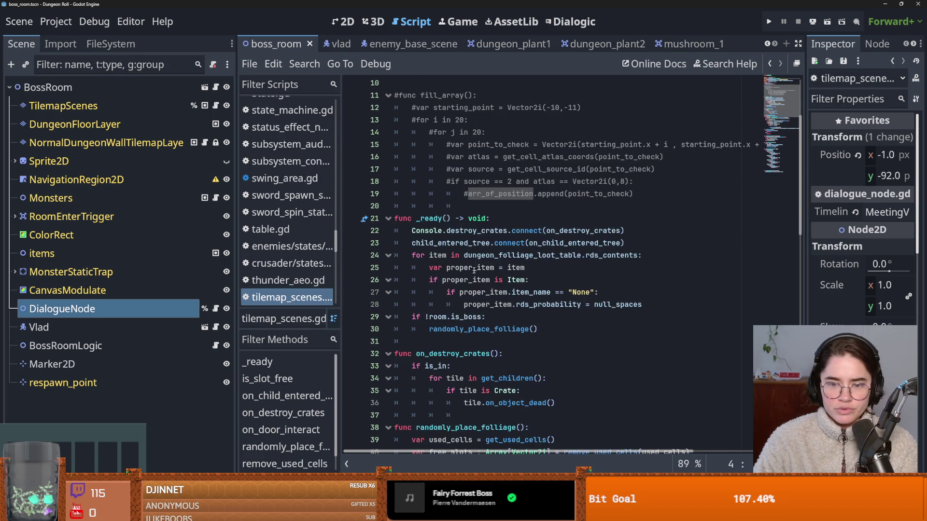
scroll(471, 257, "up", 7)
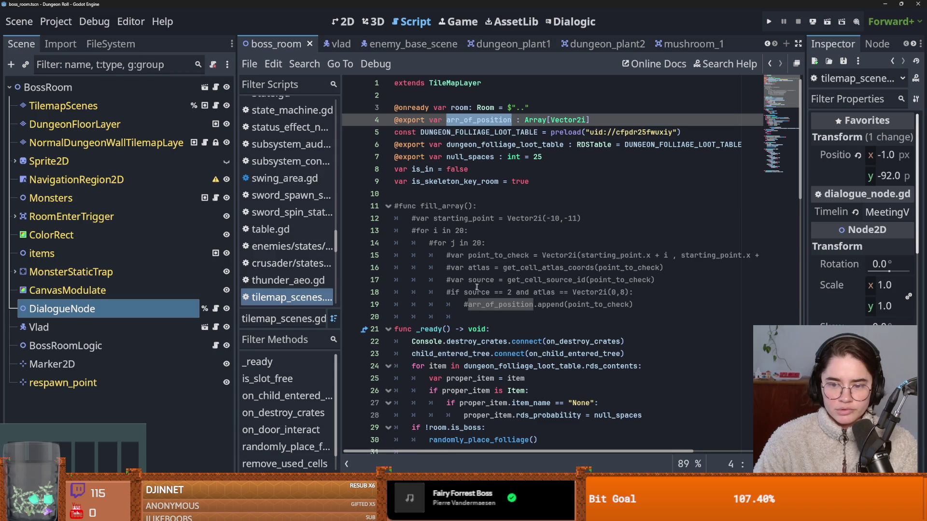
scroll(511, 297, "down", 2)
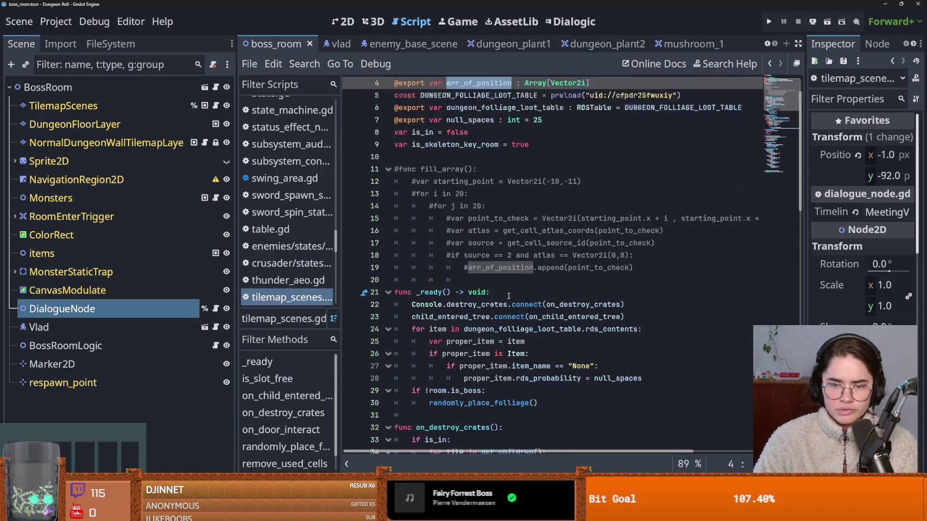
scroll(506, 291, "up", 2)
scroll(506, 300, "down", 9)
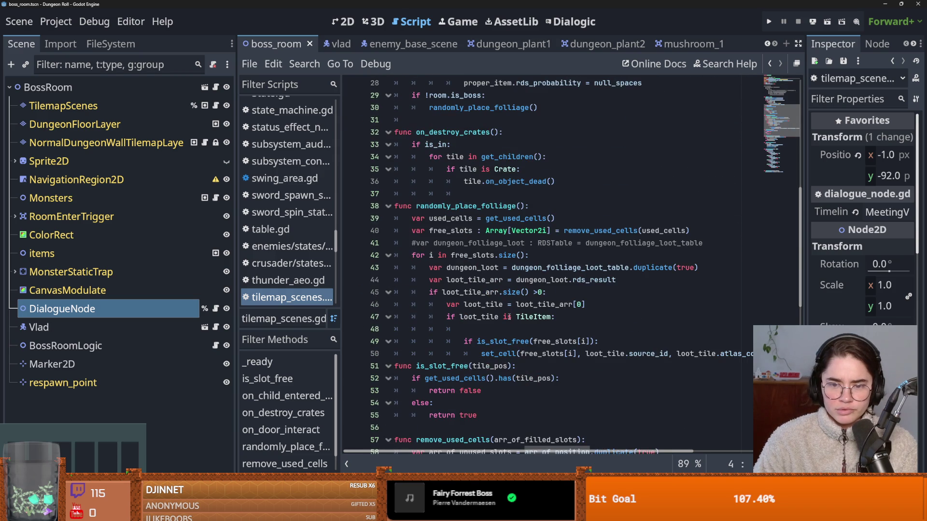
Trace randomly_place_folliage, free_slots and dungeon_loot through the foliage placement code.
double_click(453, 207)
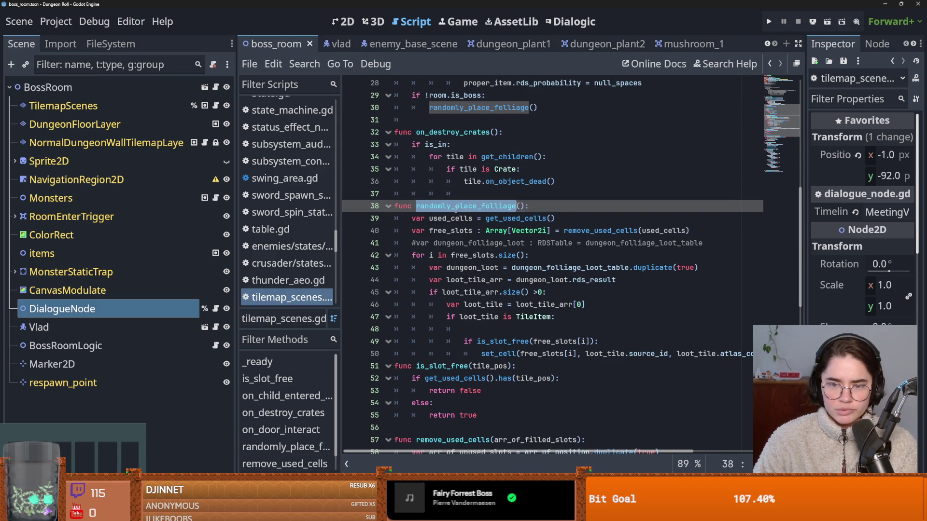
scroll(501, 256, "up", 2)
scroll(501, 256, "down", 2)
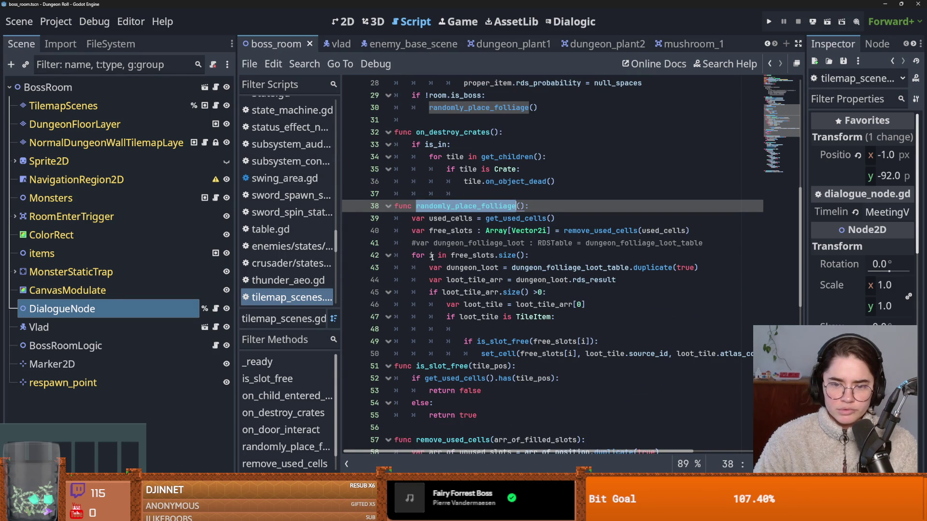
double_click(471, 255)
double_click(477, 268)
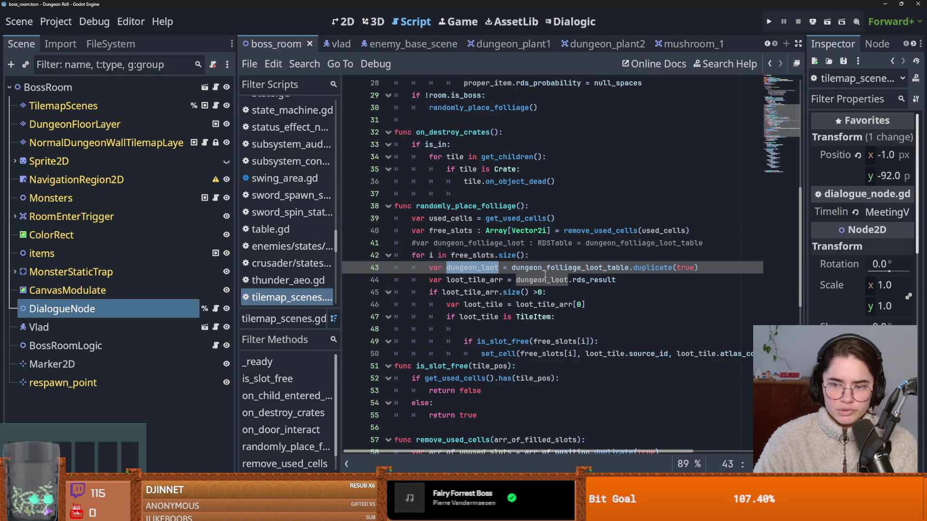
double_click(462, 256)
double_click(456, 232)
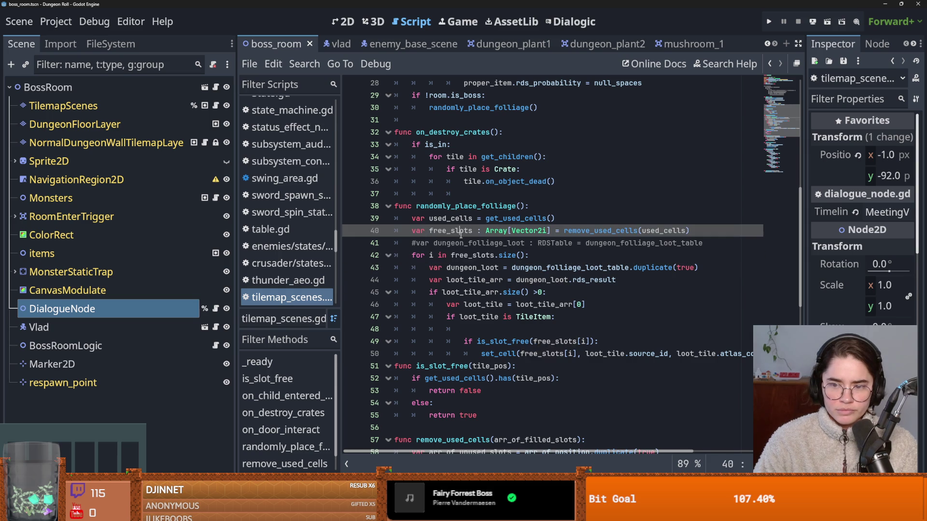
Trace arr_of_unused_slots, val and arr_of_filled_slots inside remove_used_cells.
left_click(594, 232, "ctrl")
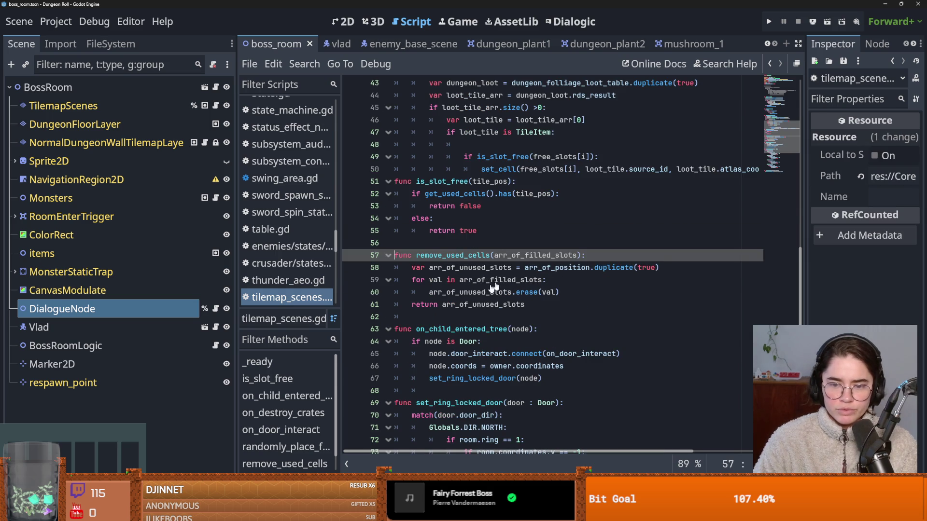
double_click(444, 268)
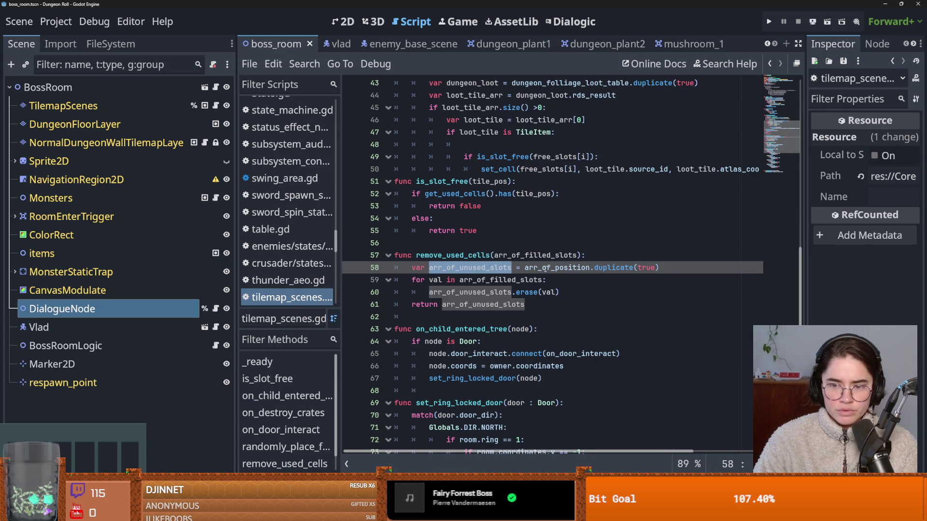
double_click(435, 280)
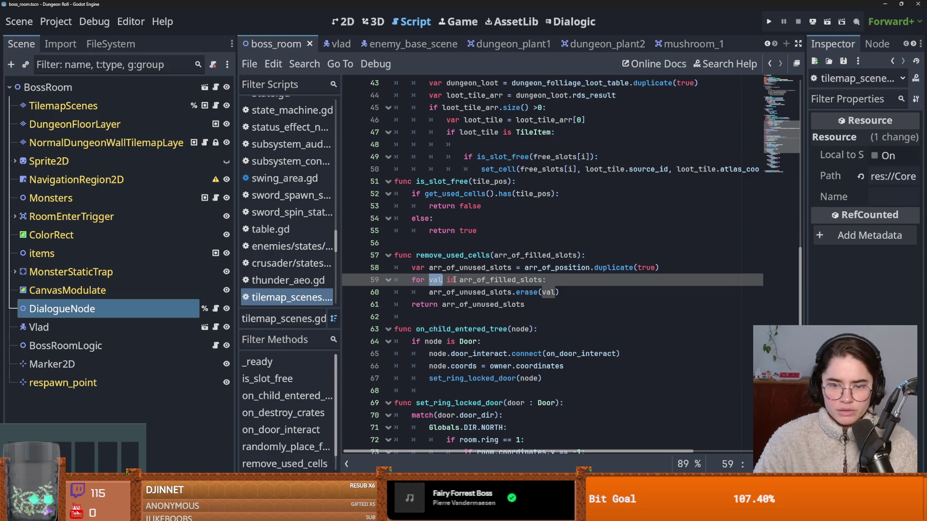
double_click(501, 280)
double_click(471, 292)
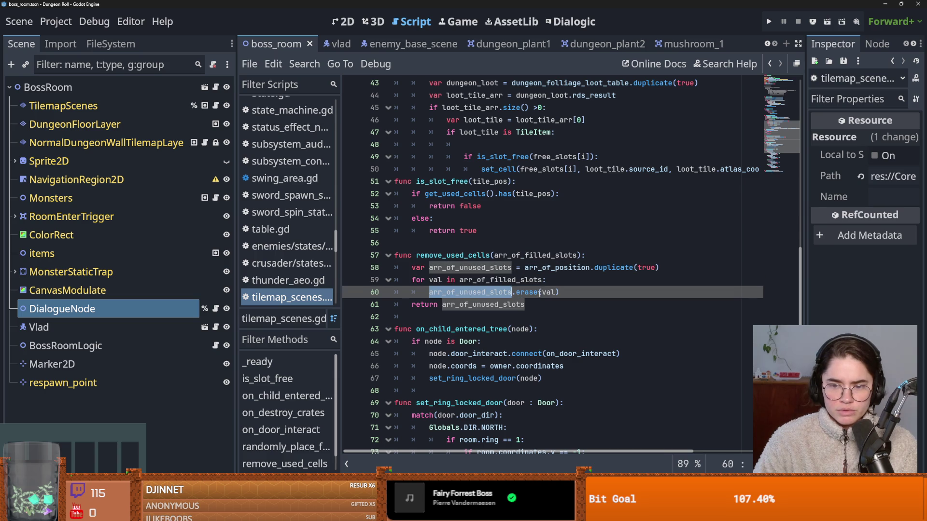
key("alt+Left")
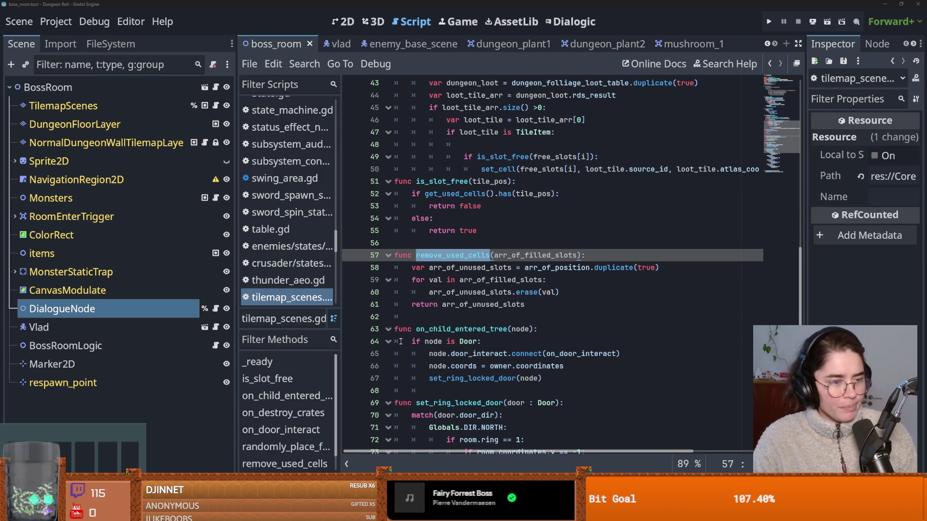
Trace arr_of_filled_slots, the remove_used_cells call and the used_cells variable in tilemap_scenes.gd.
left_click(456, 267)
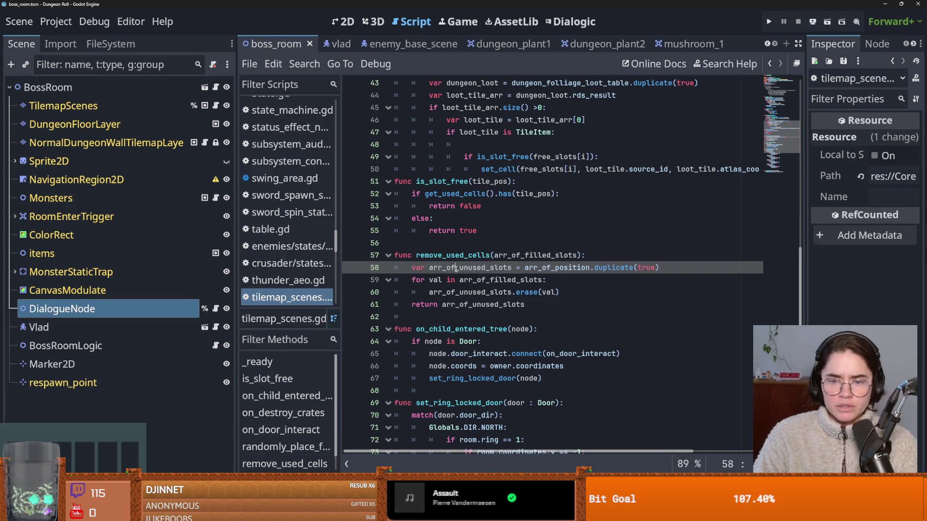
left_click(459, 293)
left_click(440, 285)
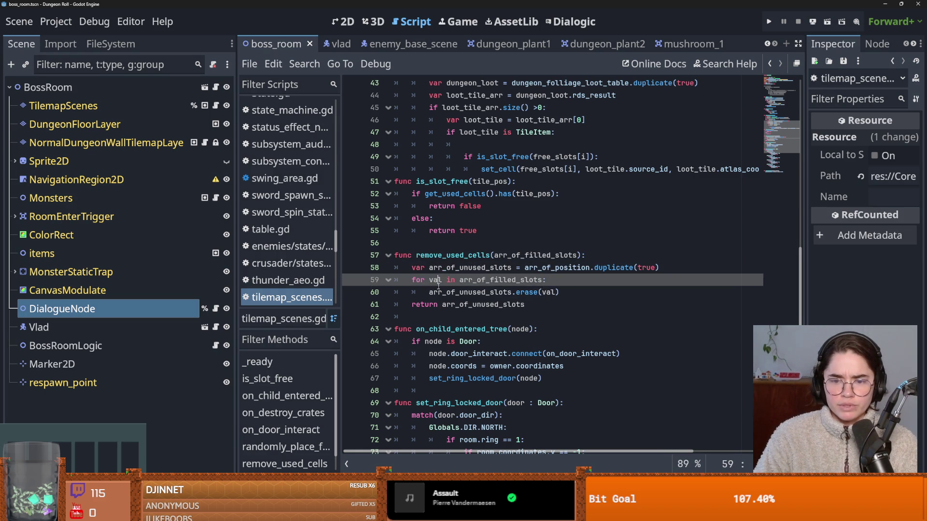
double_click(487, 285)
double_click(514, 256)
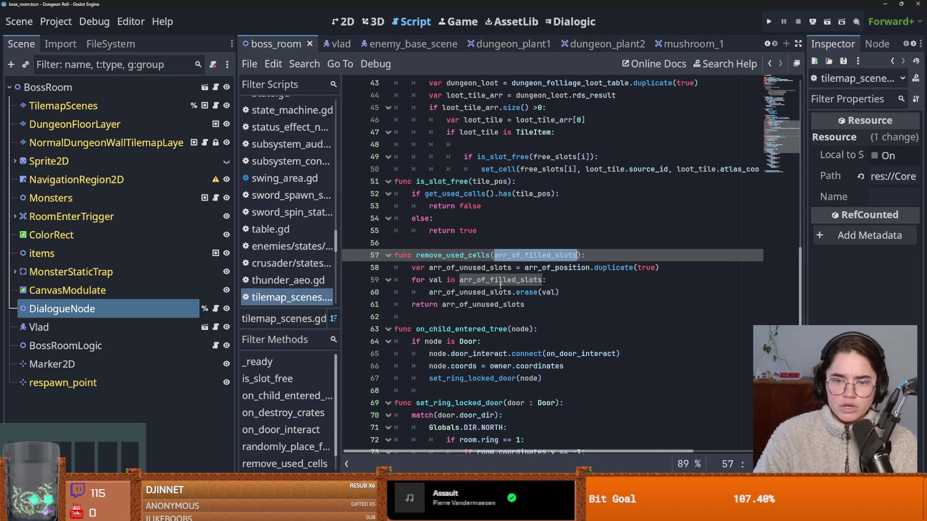
scroll(499, 304, "up", 4)
double_click(451, 402)
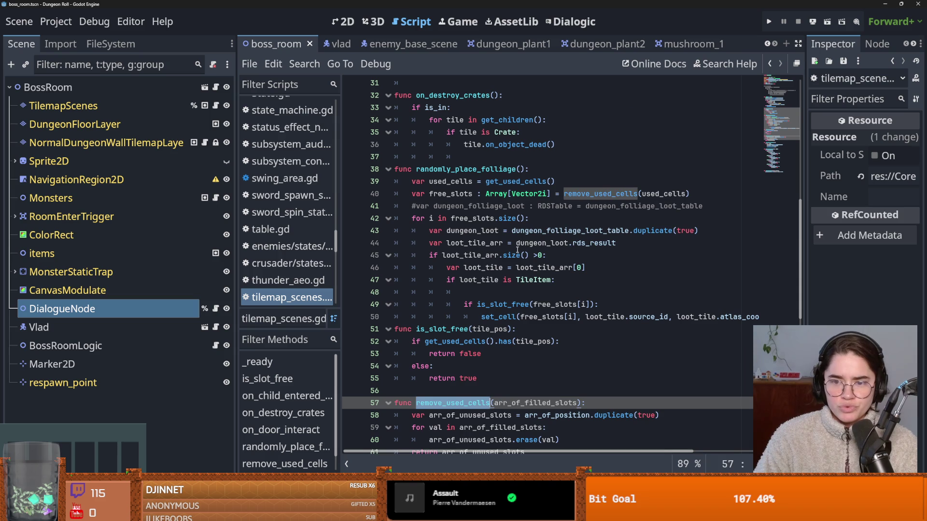
double_click(661, 194)
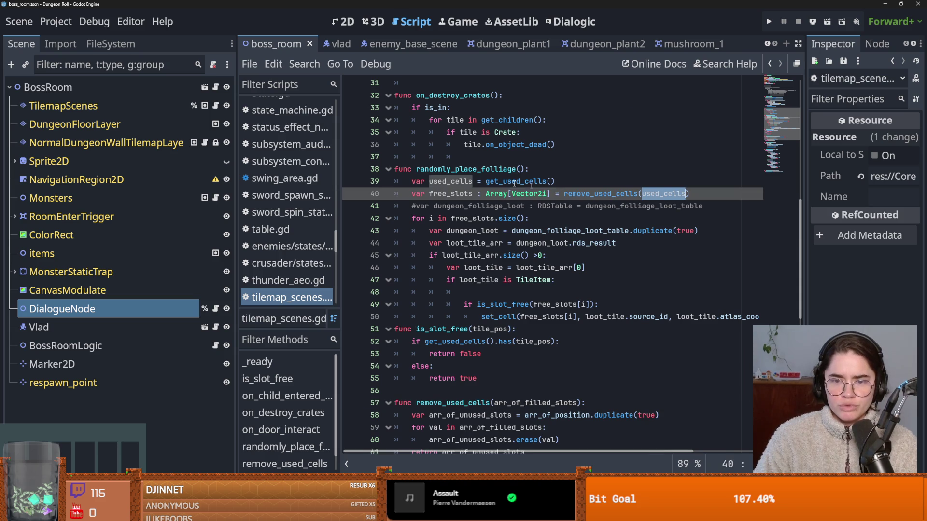
double_click(450, 181)
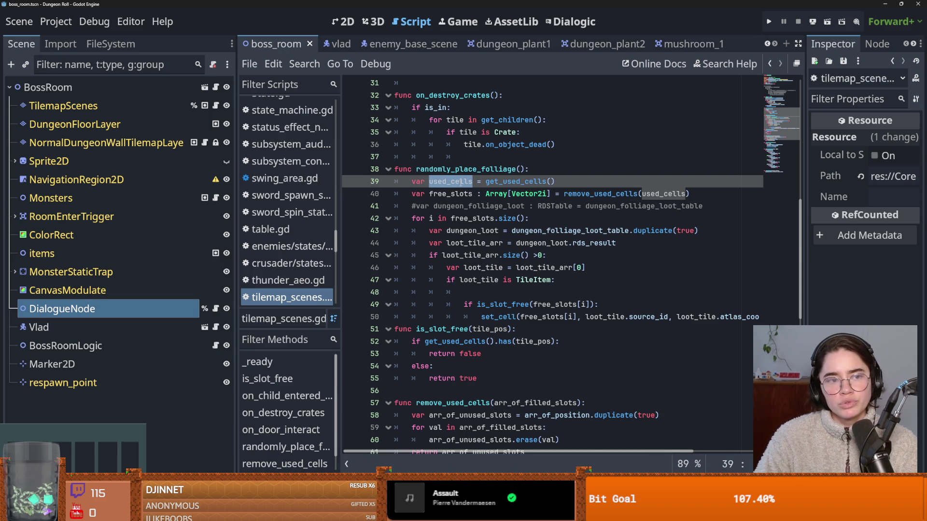
Save the boss room scene and select TilemapScenes to view the room.
scroll(558, 279, "up", 8)
right_click(569, 295)
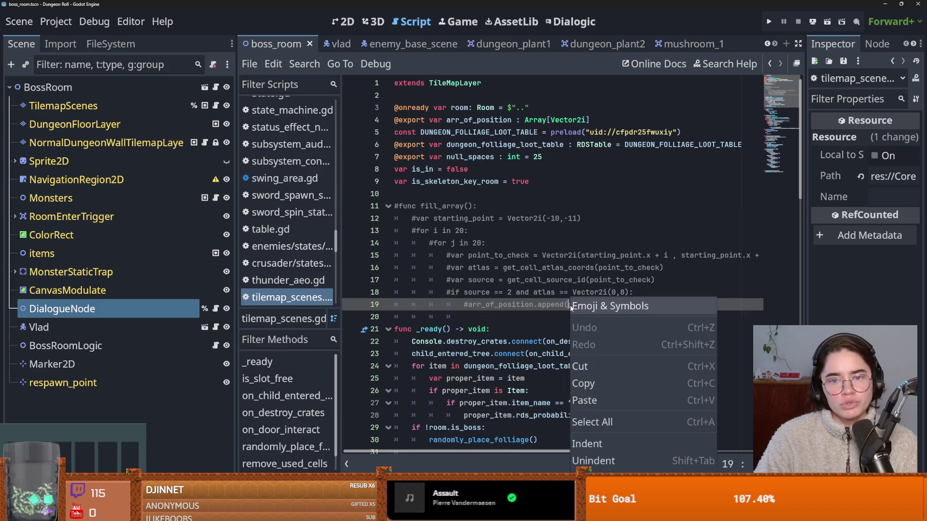
left_click(492, 231)
key("ctrl+s")
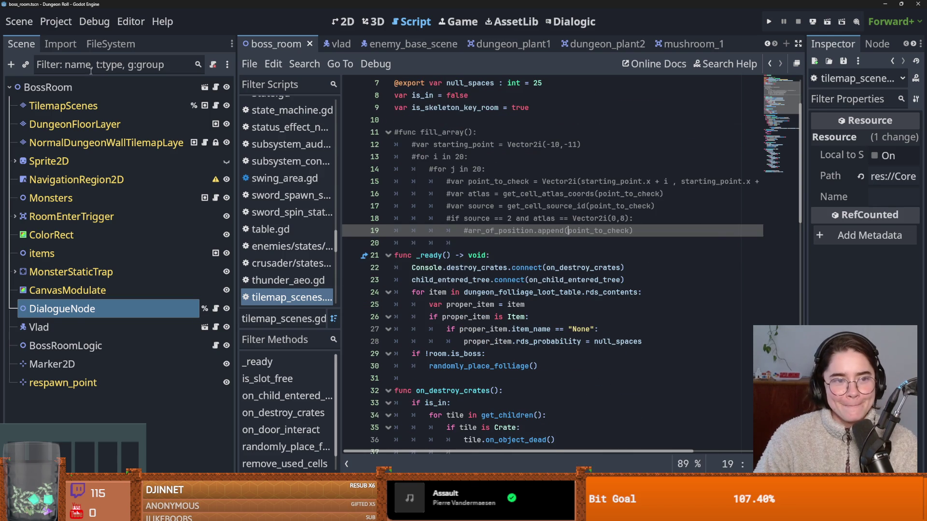
left_click(157, 106)
Filter the FileSystem dock by 'monster' and open monster_roomv3.tscn.
mouse_move(395, 196)
left_mouse_down()
mouse_move(395, 394)
mouse_move(395, 385)
left_mouse_up()
left_click(110, 43)
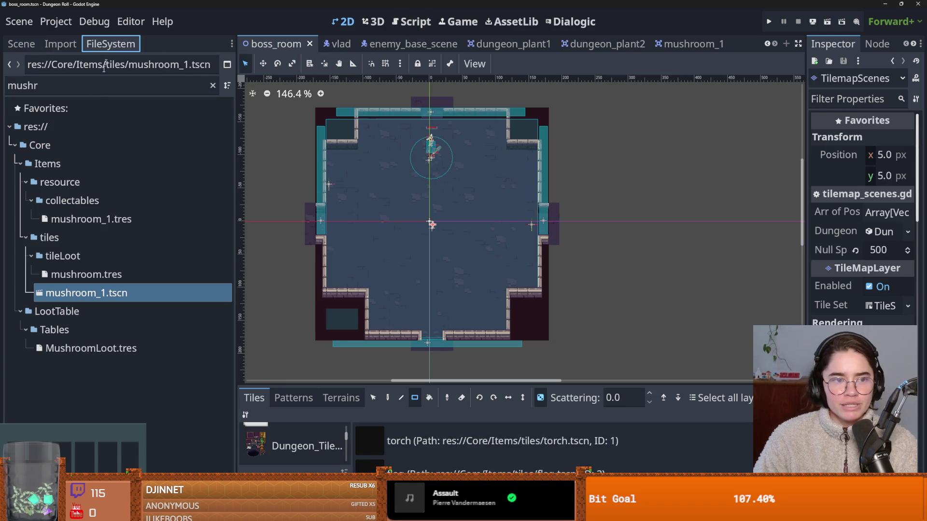
double_click(66, 80)
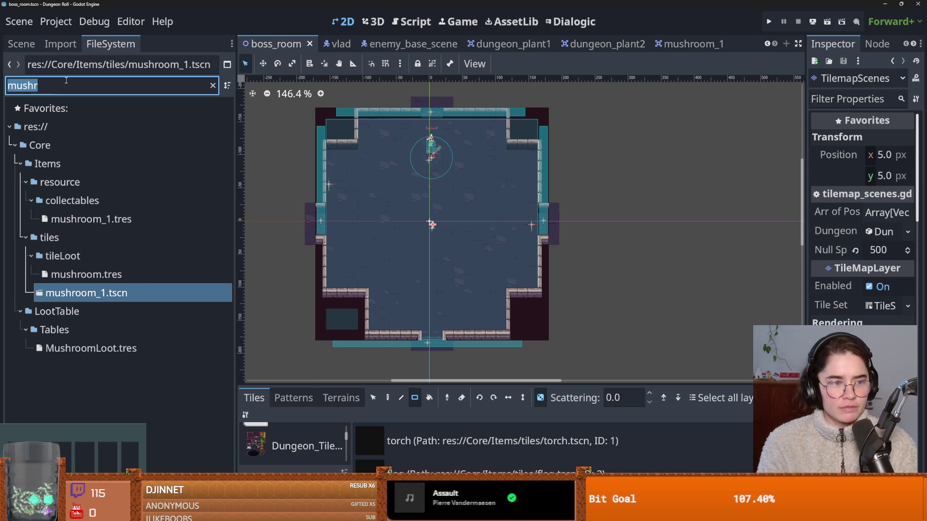
key("BackSpace")
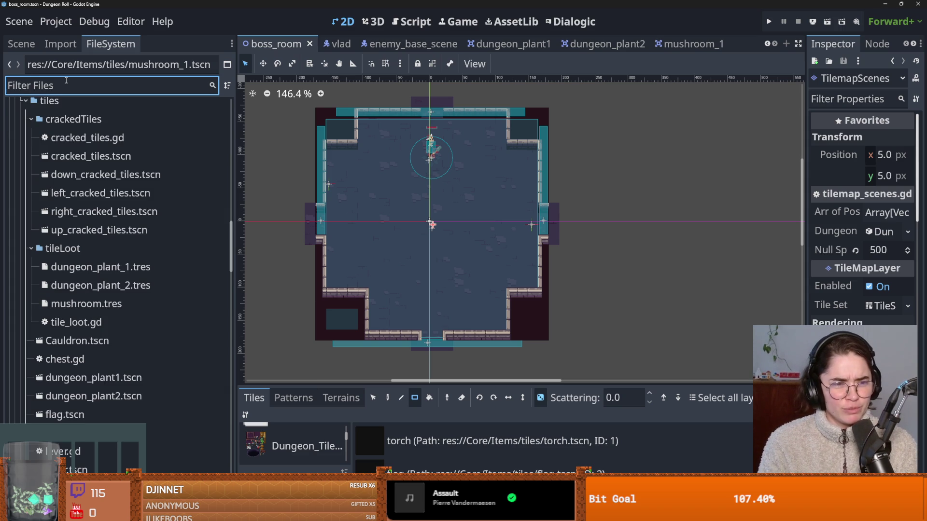
type("monster")
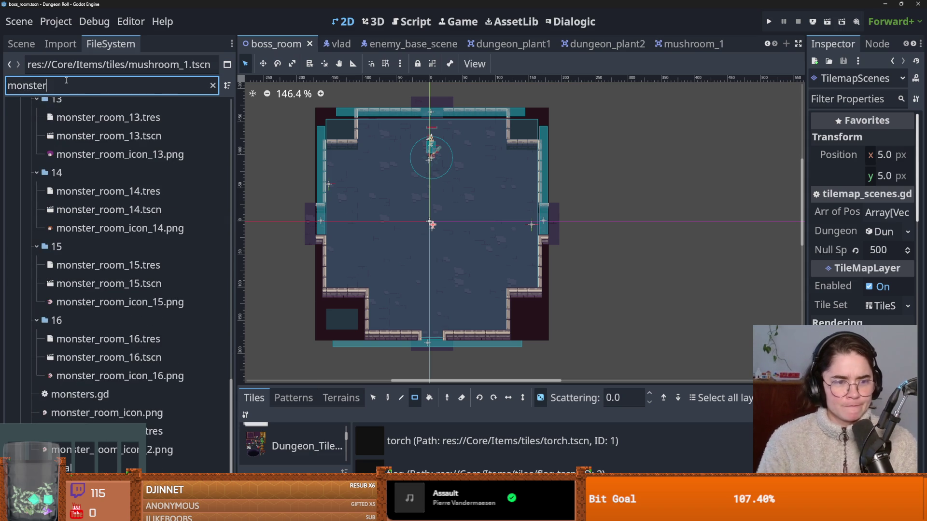
scroll(159, 284, "up", 10)
scroll(159, 284, "up", 6)
double_click(106, 244)
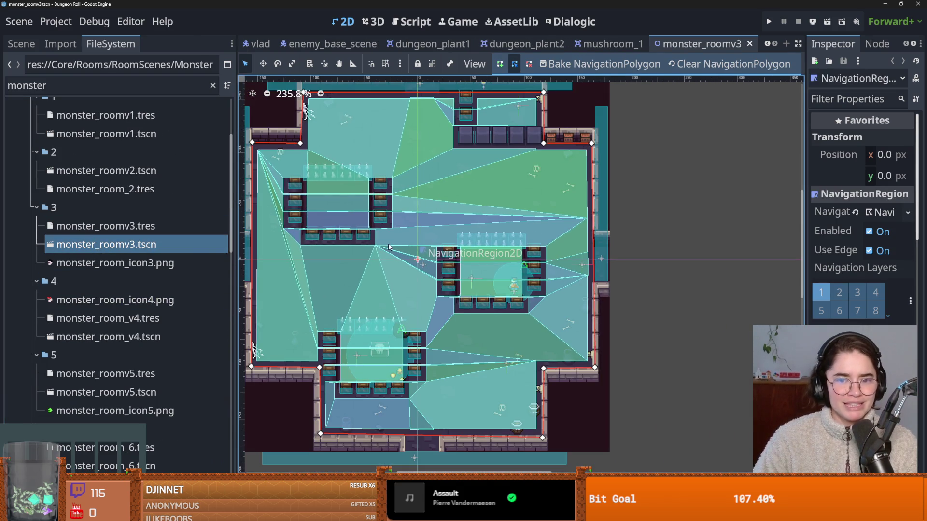
Select the TilemapScenes node in MonsterRoom3 and check its script before returning to 2D.
left_click(22, 44)
left_click(87, 107)
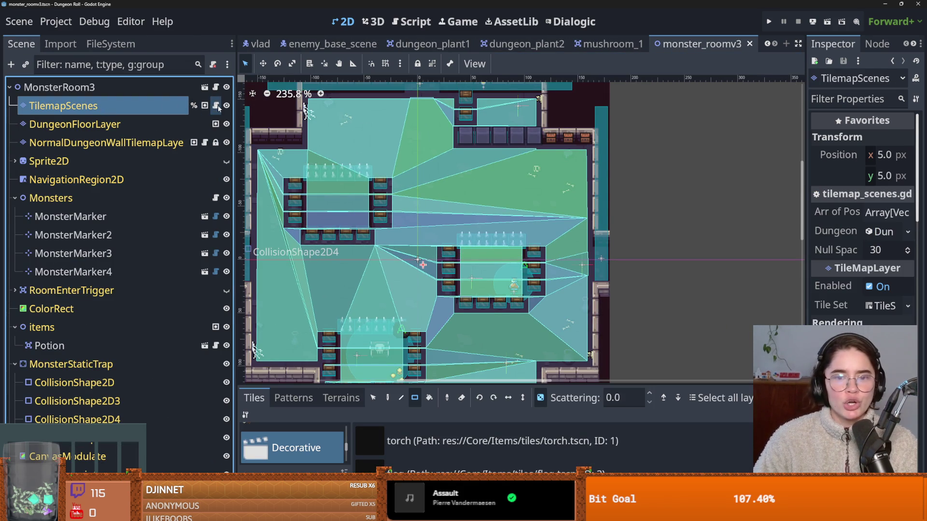
left_click(217, 106)
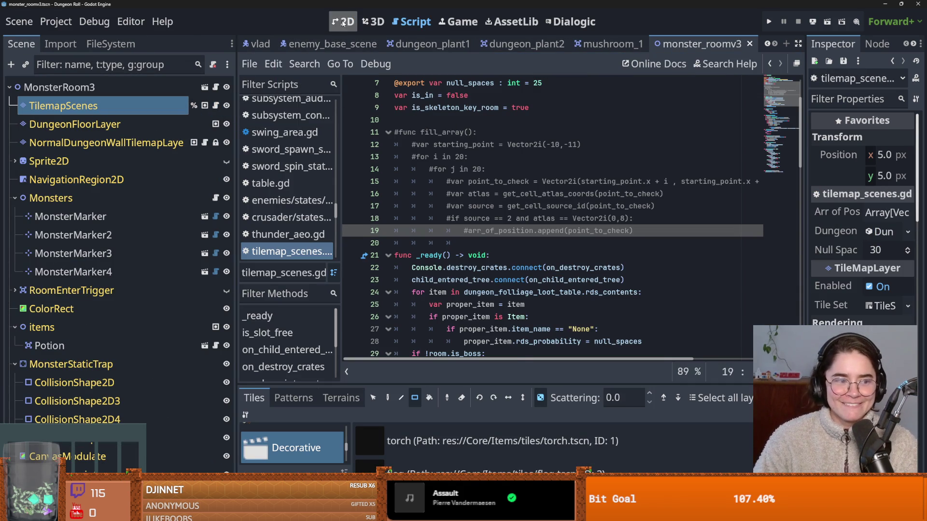
left_click(343, 22)
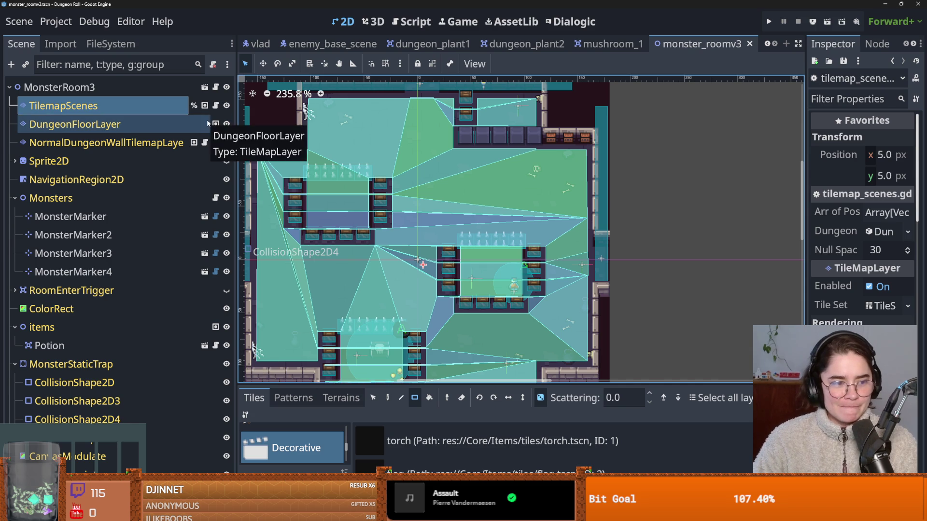
Toggle the TilemapScenes layer's visibility and save monster_roomv3.
left_click(230, 108)
left_click(230, 107)
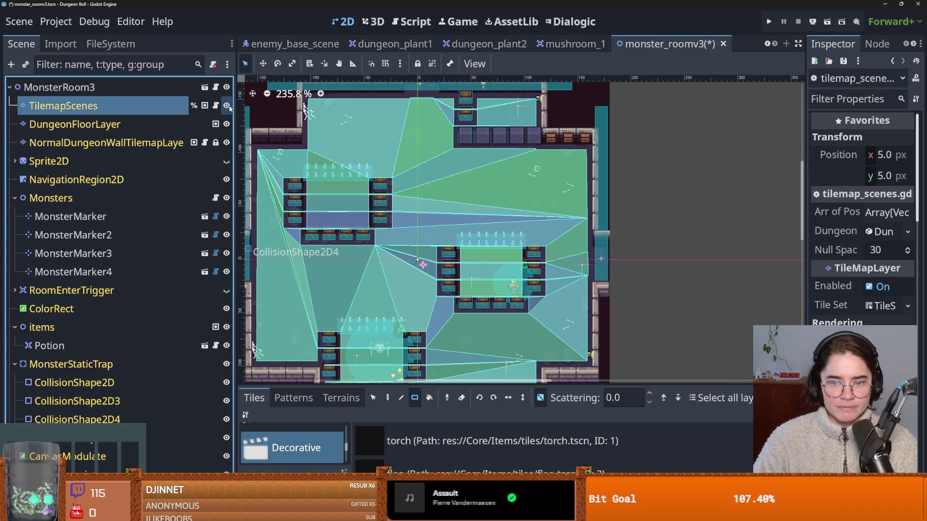
left_click(229, 107)
left_click(229, 107)
key("ctrl+s")
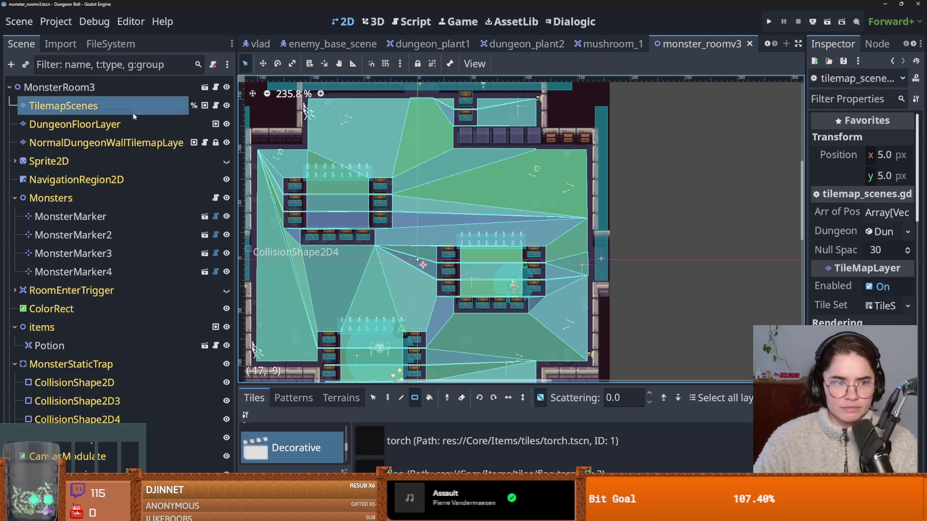
left_click(102, 43)
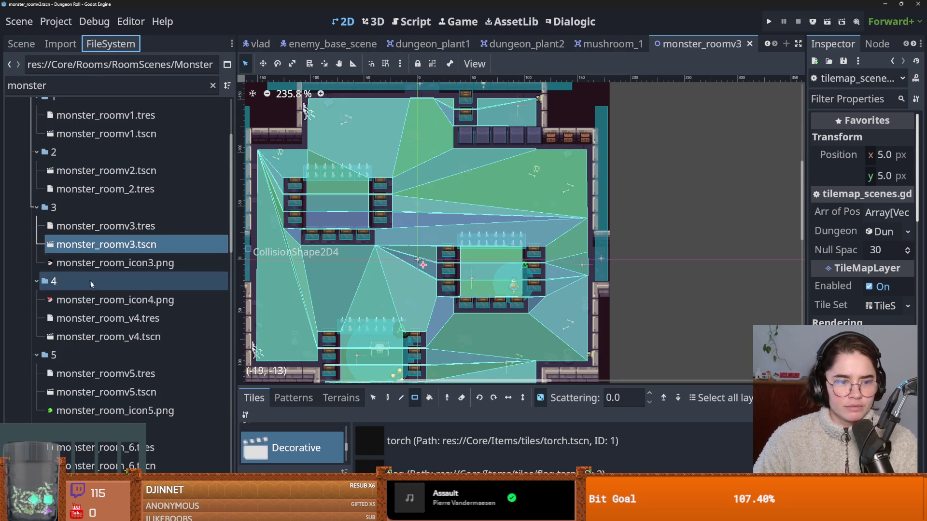
scroll(89, 328, "down", 3)
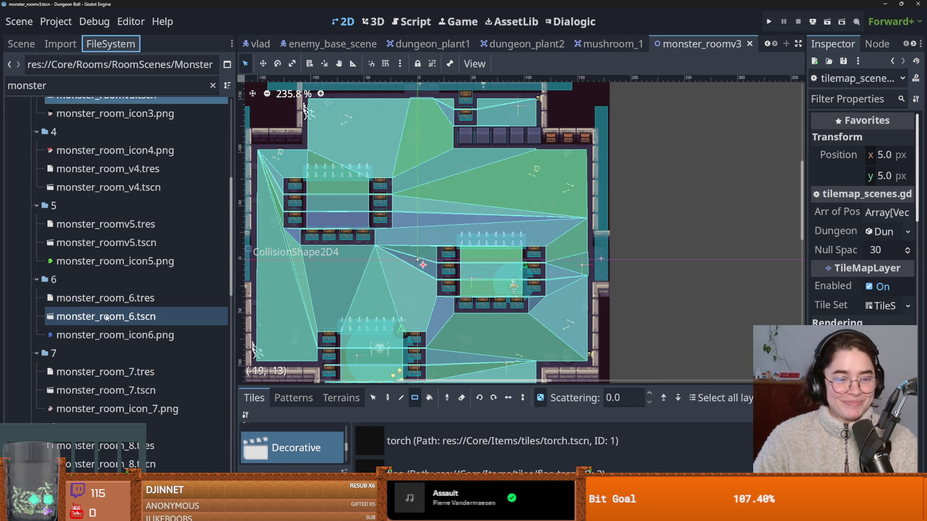
Open monster_room_6.tscn and monster_roomv5.tscn from FileSystem, saving each one.
double_click(96, 317)
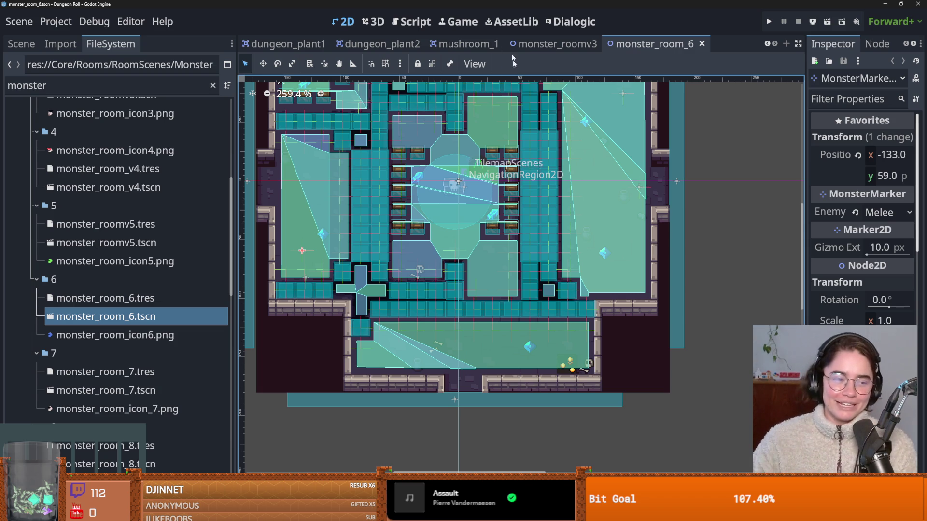
key("ctrl+s")
scroll(423, 226, "up", 2)
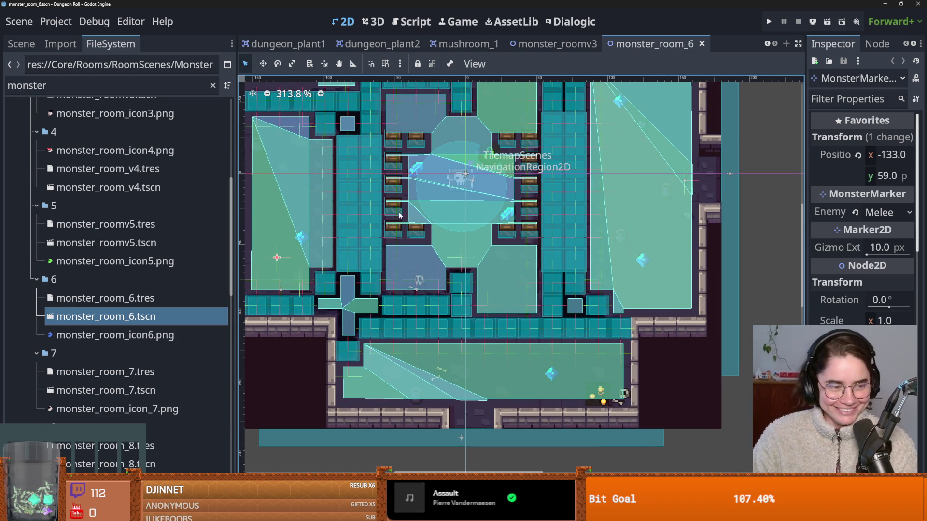
double_click(107, 243)
key("ctrl+s")
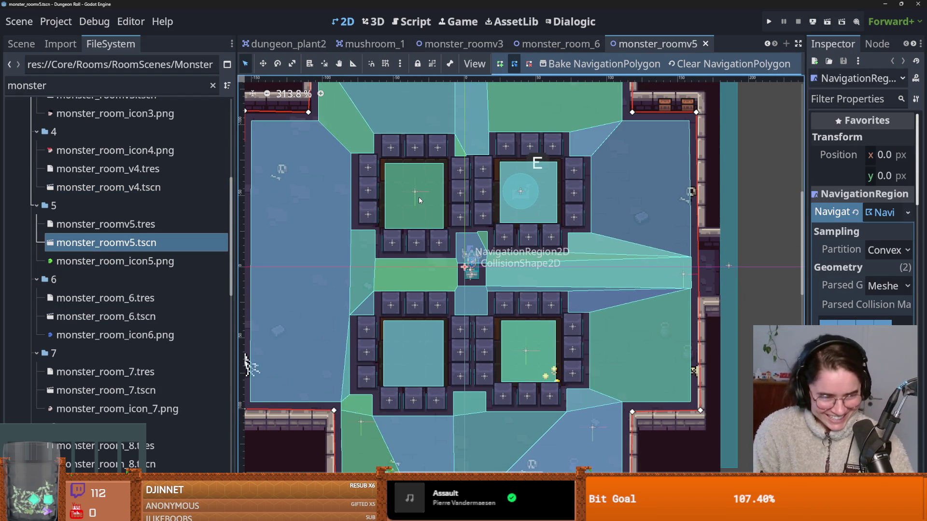
Toggle TilemapScenes and NormalDungeonWallTilemapLayer visibility in MonsterRoom5 and save the scene.
left_click(14, 43)
left_click(226, 106)
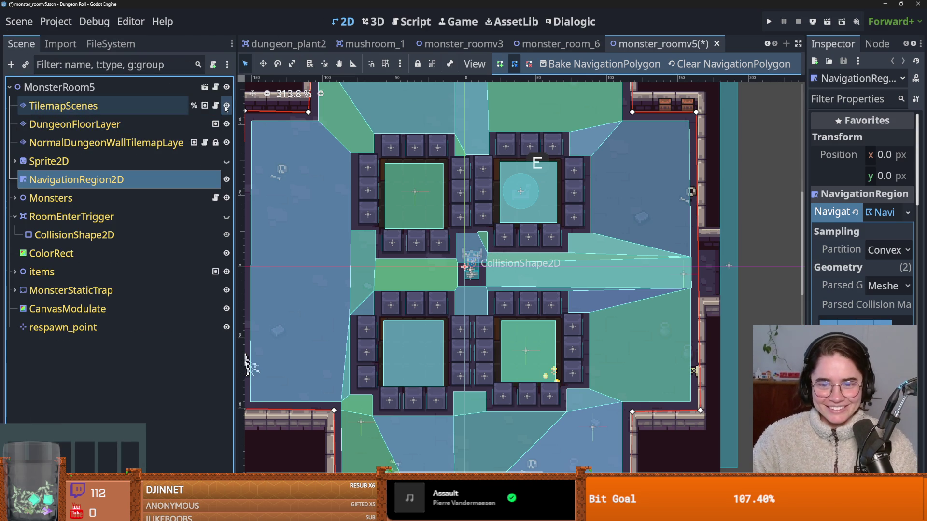
left_click(227, 141)
left_click(226, 142)
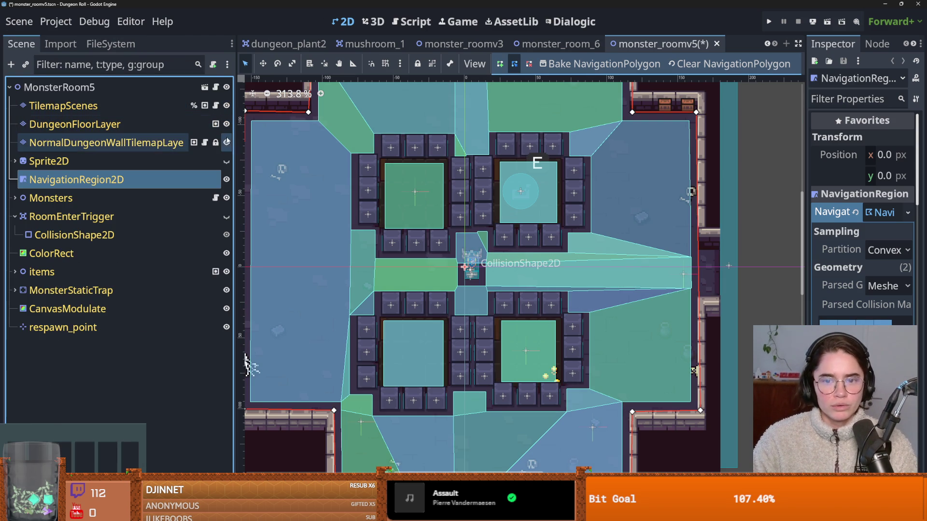
scroll(462, 215, "up", 5)
scroll(462, 218, "down", 2)
key("ctrl+s")
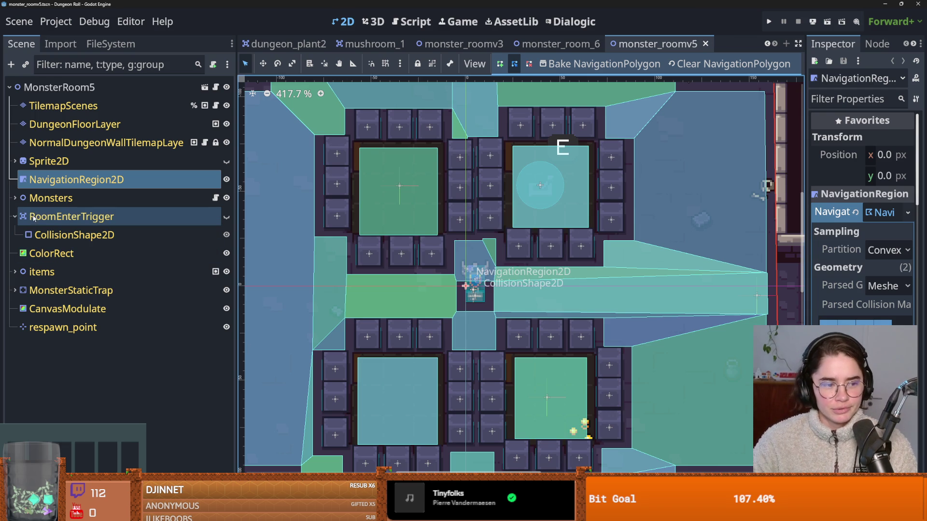
Select TilemapScenes to bring up its TileMap painting panel.
left_click(15, 217)
left_click(15, 217)
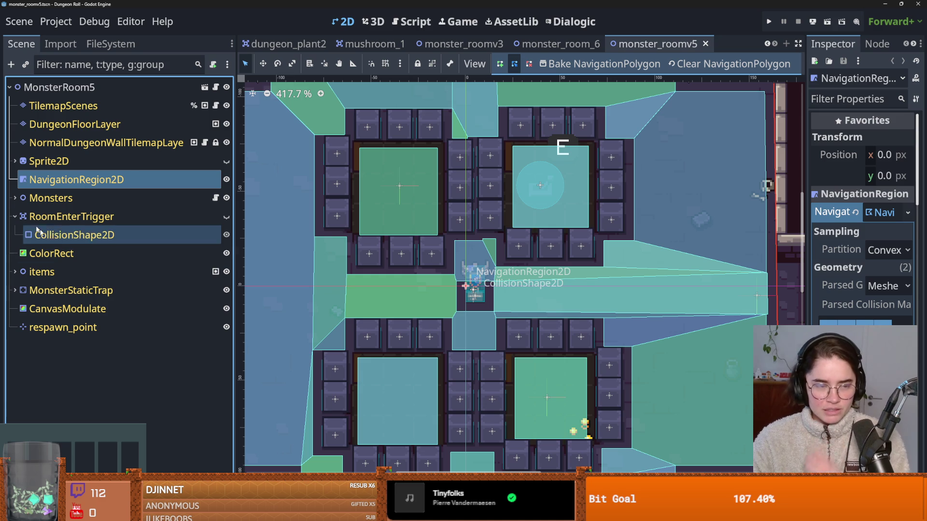
left_click(88, 111)
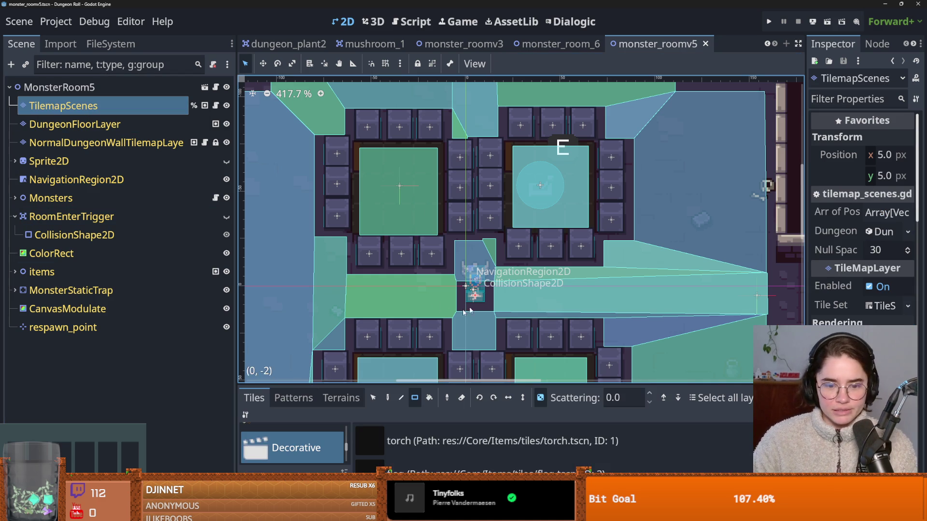
Enlarge the tile panel and pick the barricade tile from the Ineractable scene collection.
left_click_drag(471, 385, 468, 349)
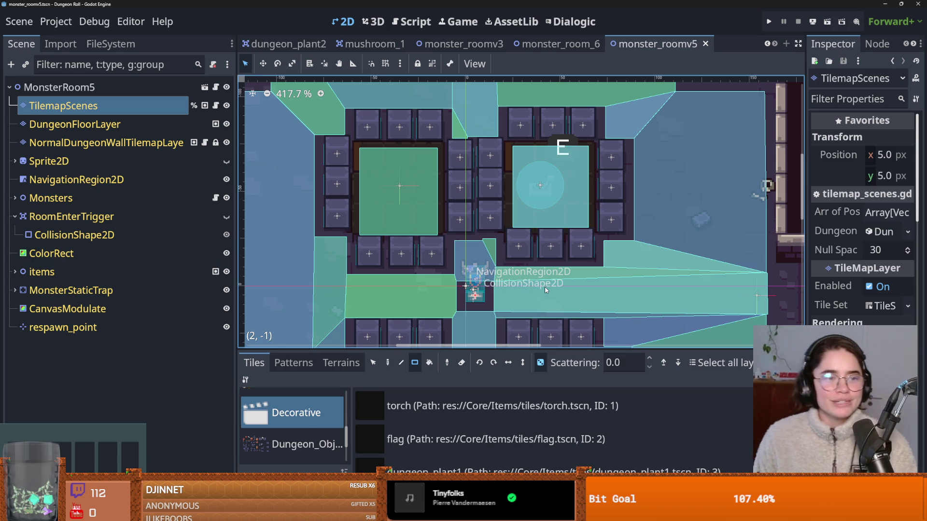
left_click_drag(477, 350, 477, 186)
scroll(316, 307, "up", 2)
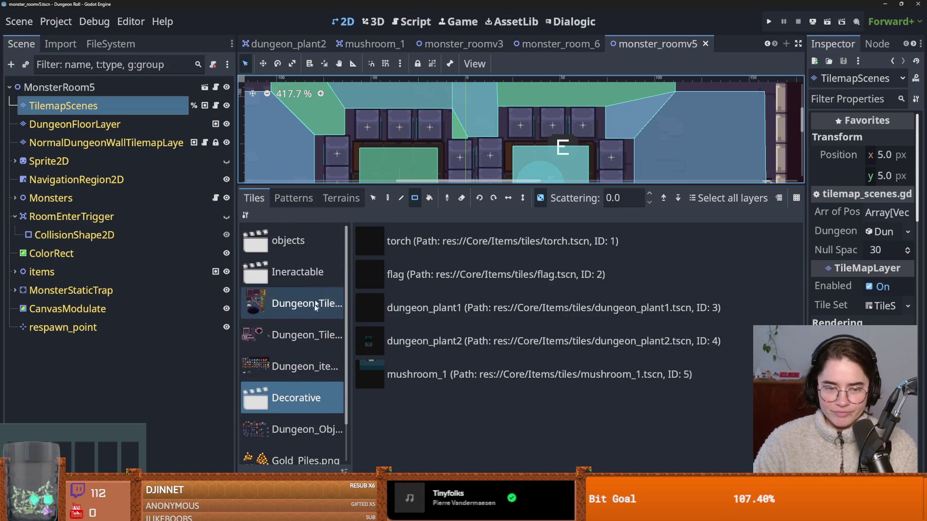
left_click(311, 263)
scroll(442, 407, "down", 1)
scroll(442, 404, "down", 2)
scroll(443, 400, "up", 1)
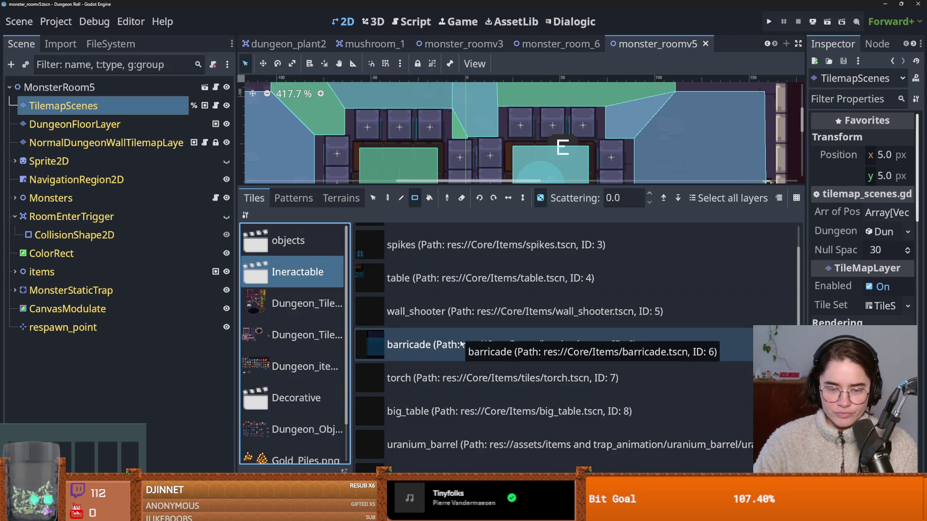
left_click(436, 334)
Save the room scene and scroll through the Ineractable scene tile list.
left_click_drag(491, 187, 480, 384)
key("ctrl+s")
scroll(447, 326, "down", 1)
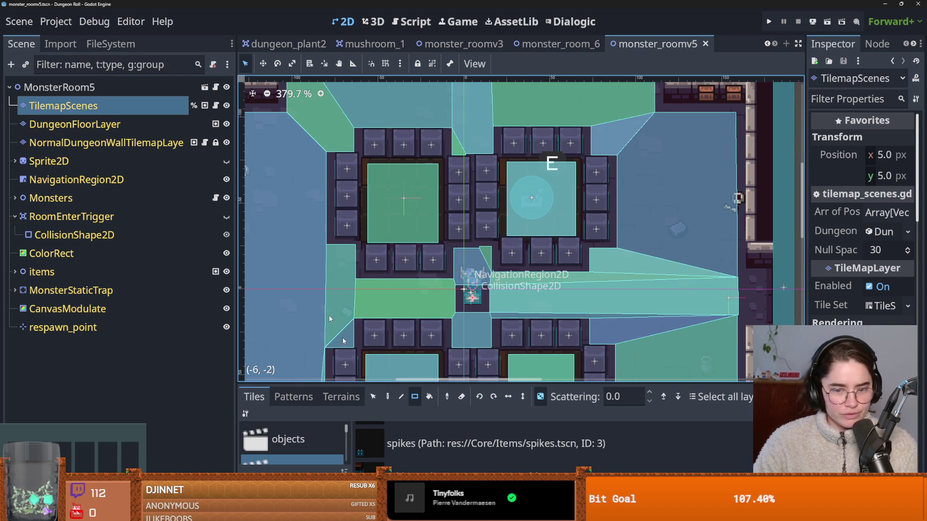
left_click_drag(441, 383, 440, 234)
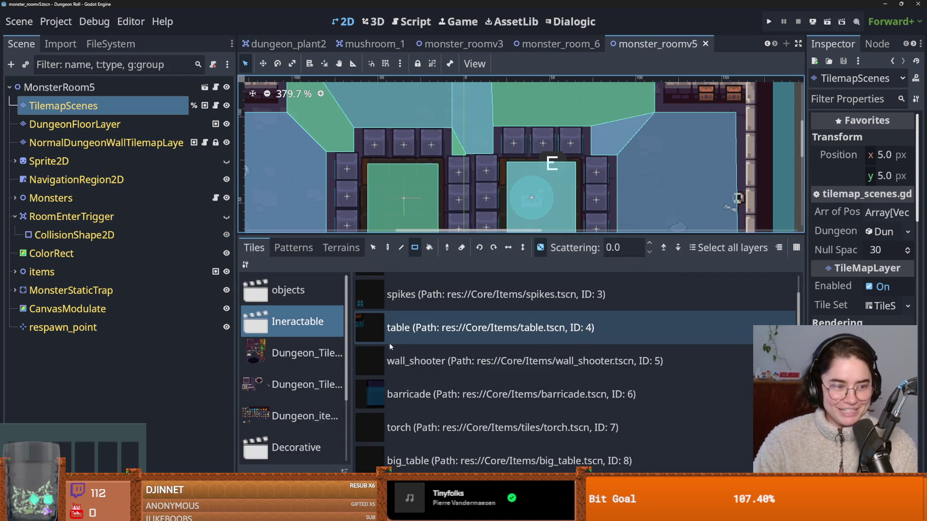
scroll(497, 382, "down", 2)
scroll(453, 358, "down", 7)
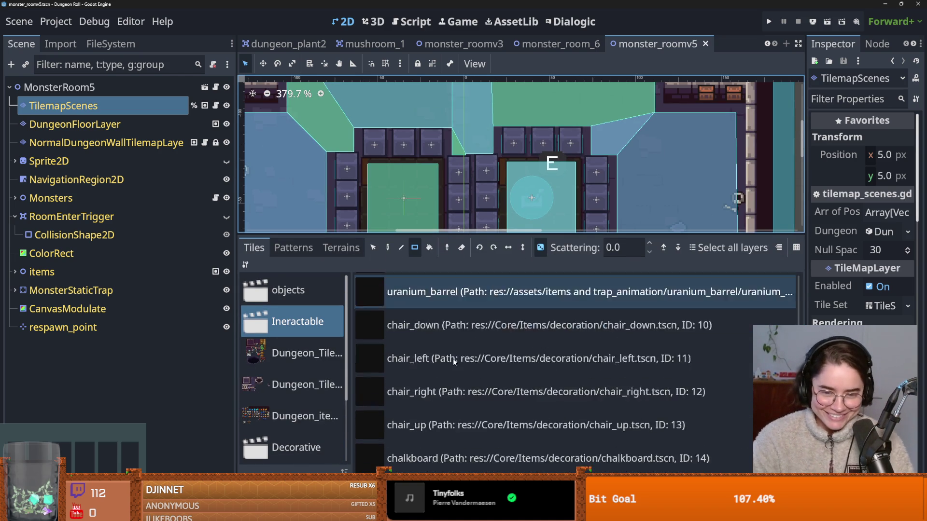
scroll(455, 365, "down", 1)
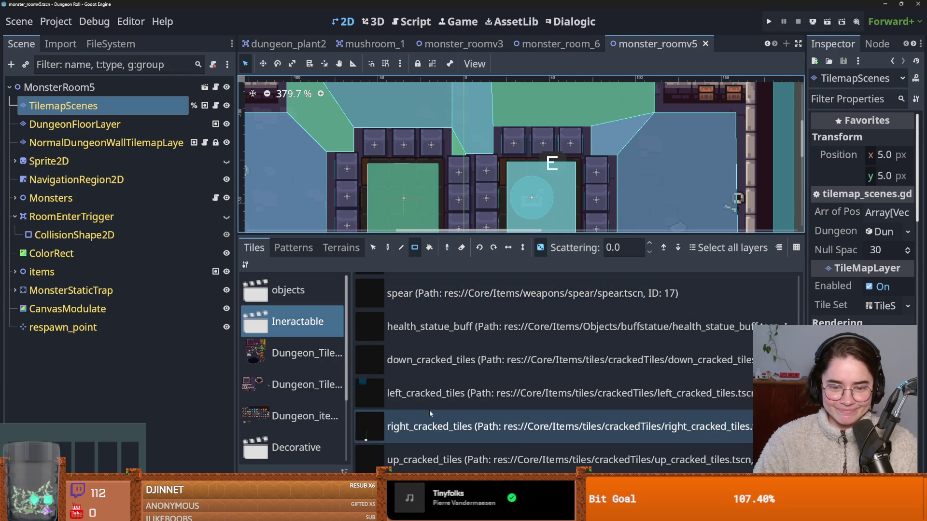
Pick the cactus tile from the first Dungeon_Tile atlas and switch to rectangle painting.
left_click(299, 357)
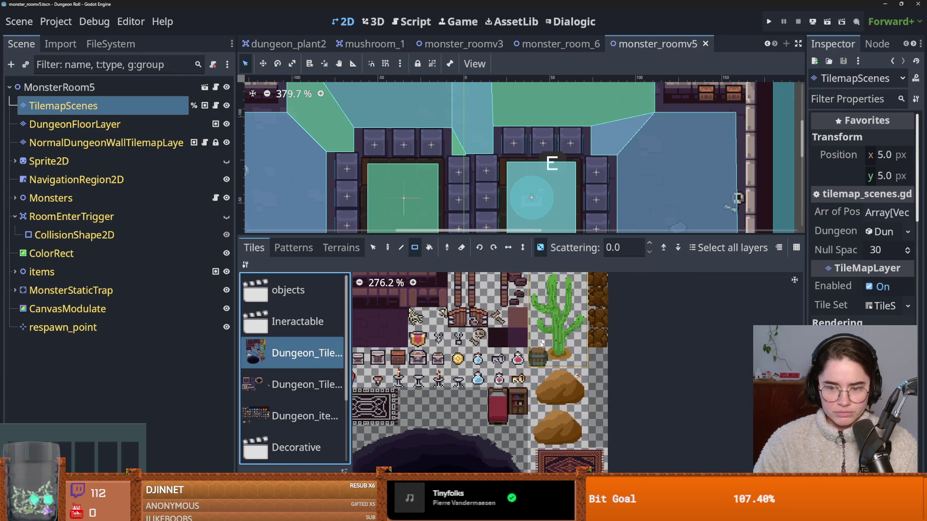
left_click(543, 336)
scroll(524, 408, "down", 2)
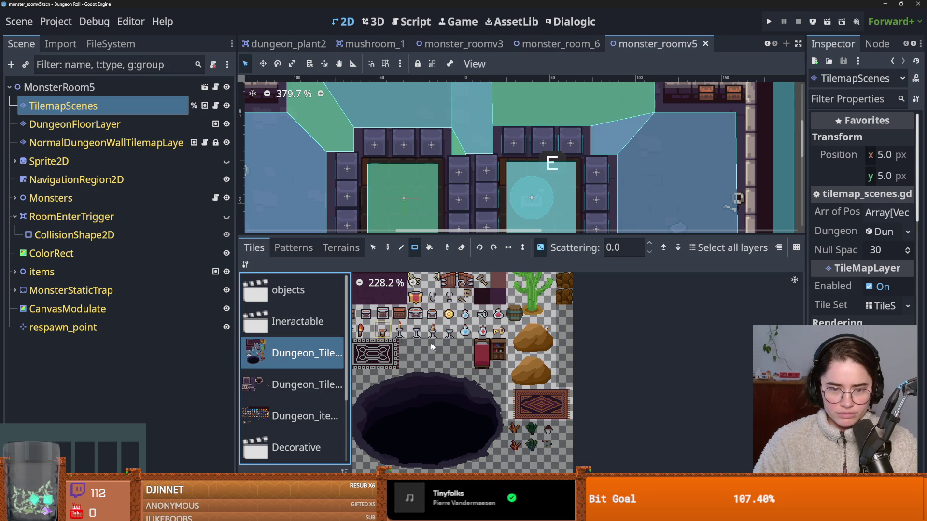
scroll(483, 347, "up", 1)
left_click(418, 248)
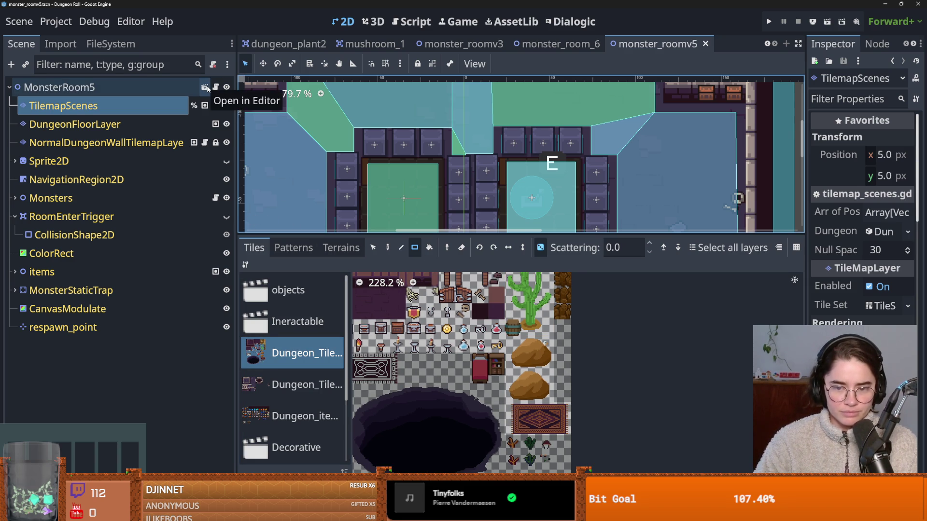
scroll(474, 345, "down", 1)
scroll(468, 365, "up", 1)
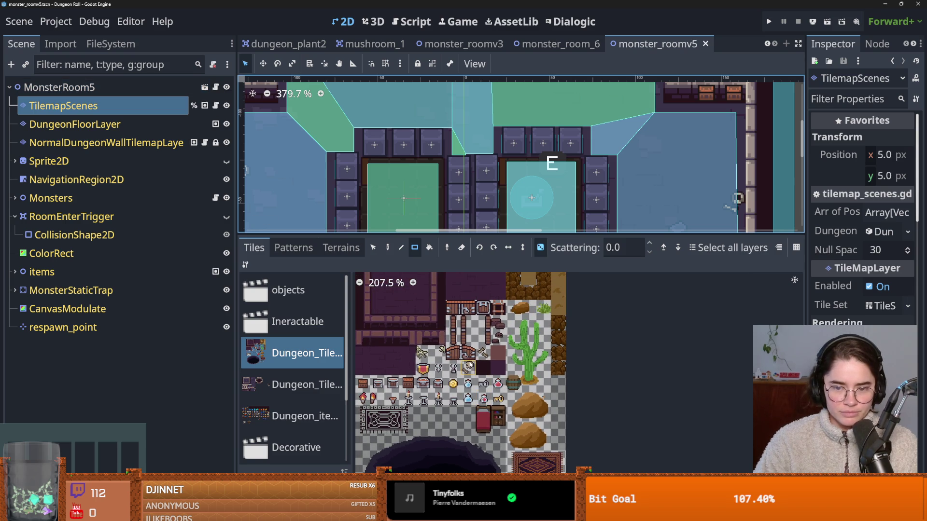
Pick a wall tile from the second Dungeon_Tile atlas and open the TileSet editor.
left_click(304, 384)
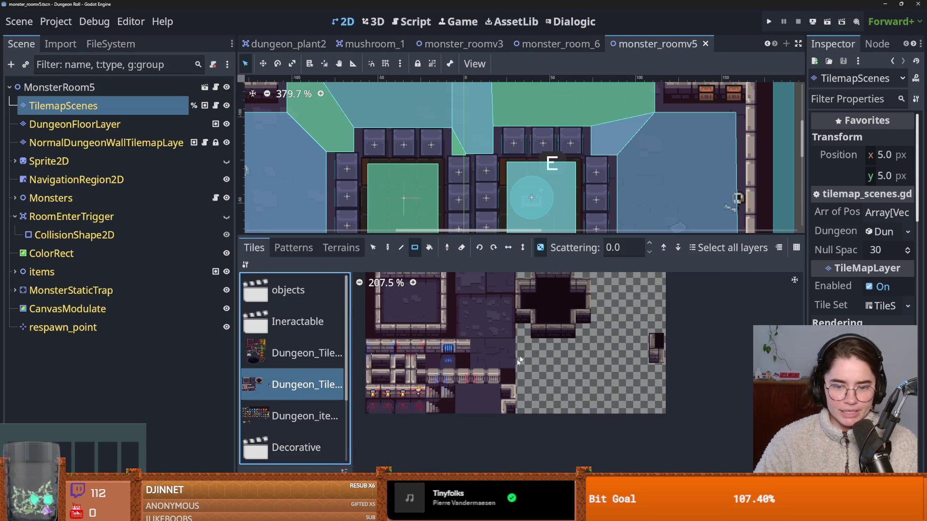
left_click(463, 396)
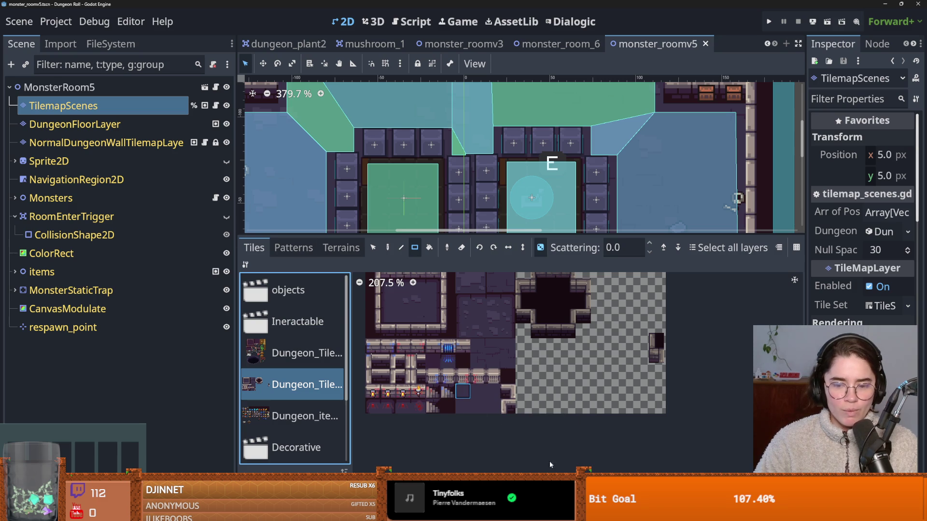
left_click(216, 87)
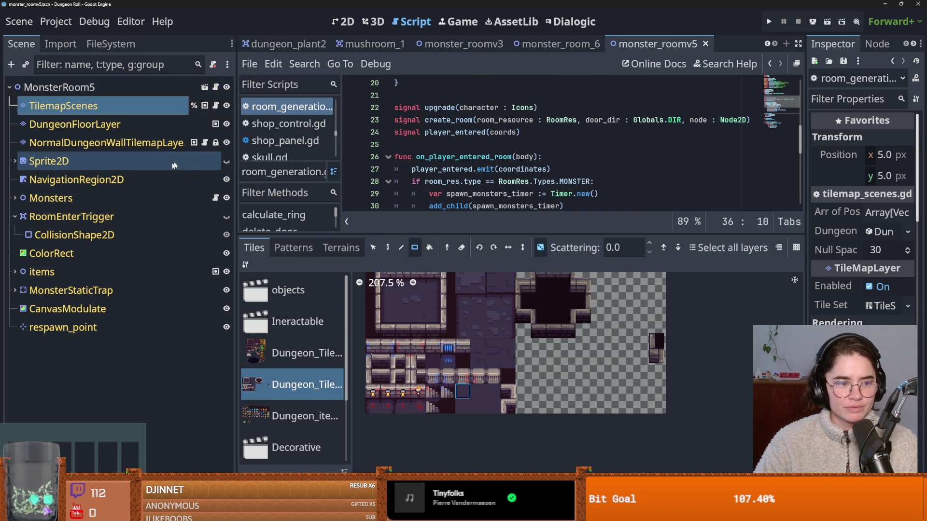
left_click(117, 124)
left_click(117, 107)
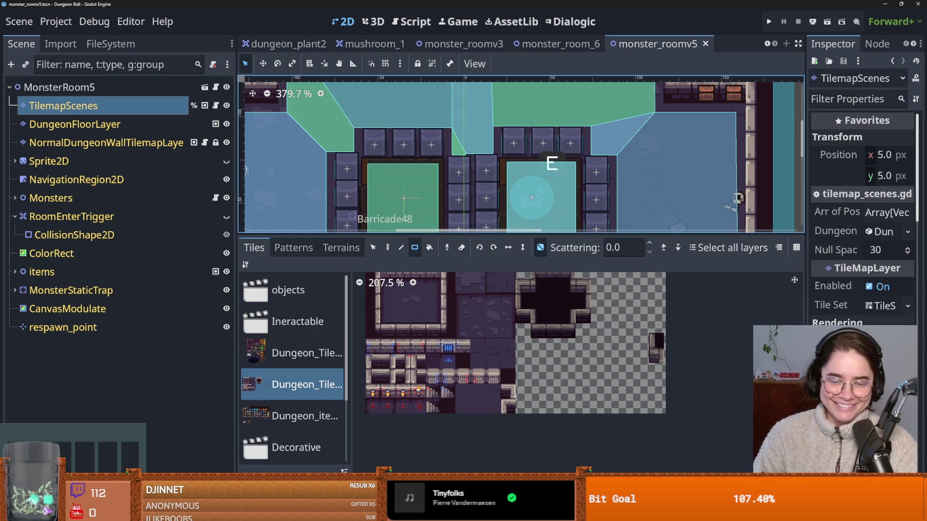
left_click(598, 372)
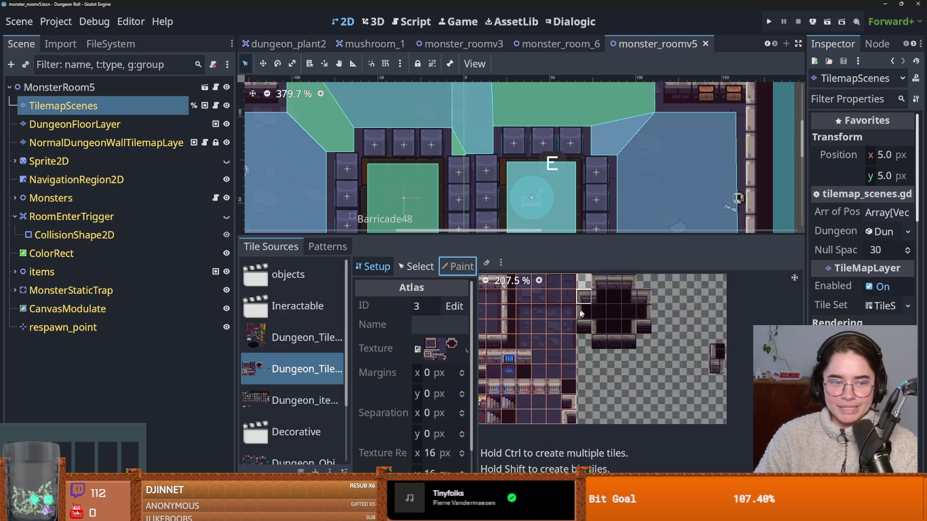
Restore the hidden wall tilemap layer and delete one tile from the dungeon tile atlas.
scroll(579, 318, "right", 2)
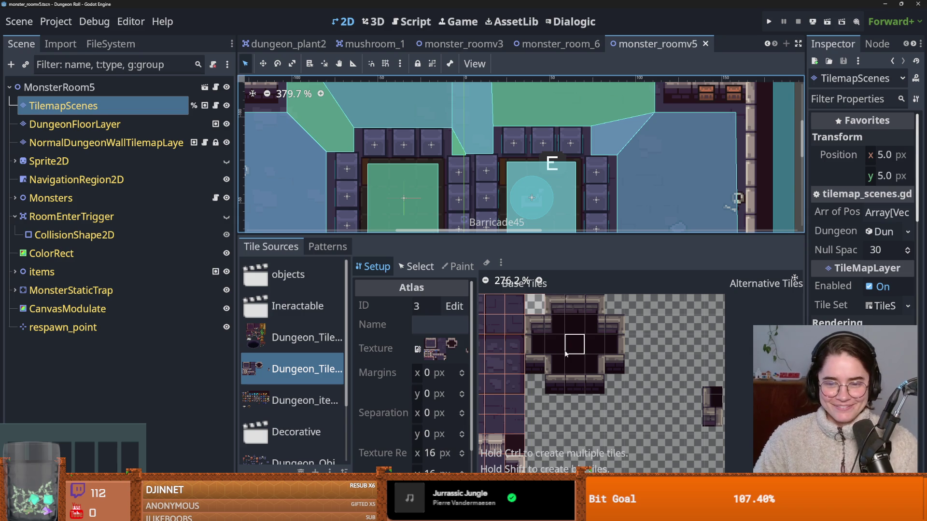
key("ctrl+z")
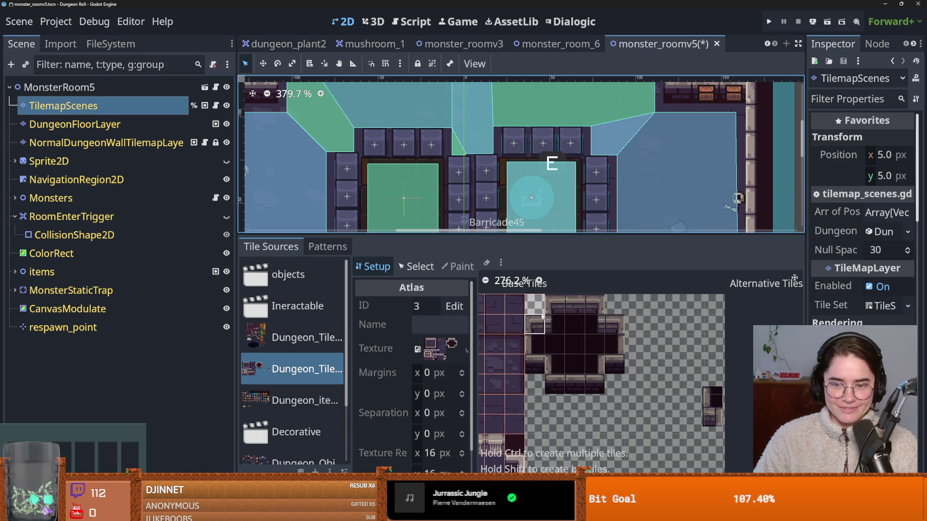
right_click(530, 305)
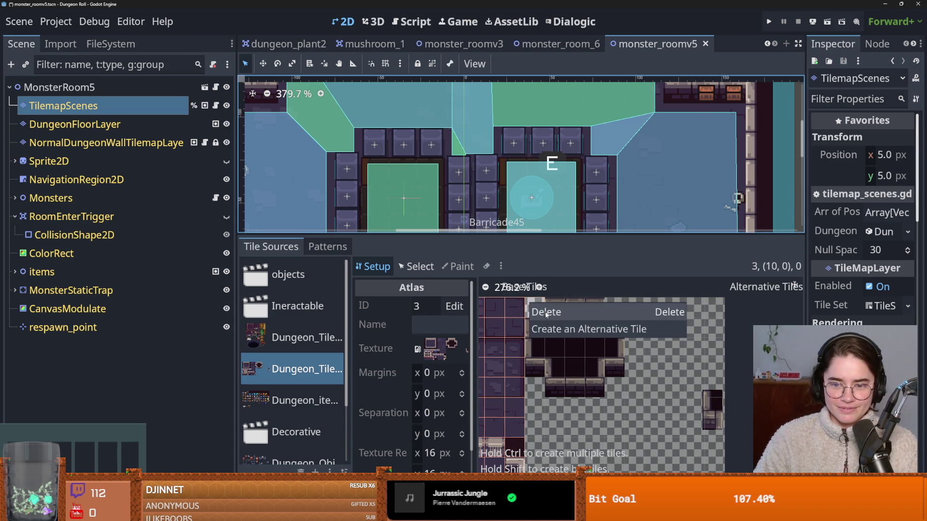
left_click(540, 310)
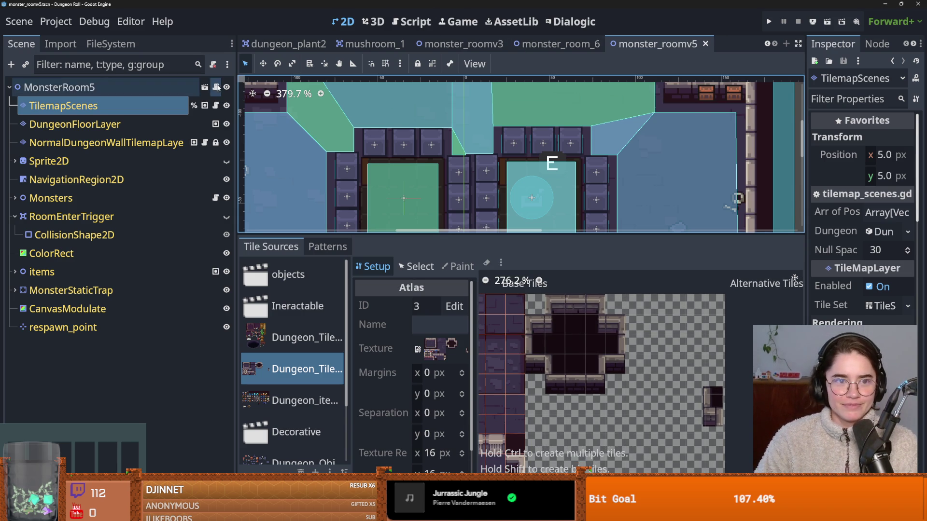
key("ctrl+Tab")
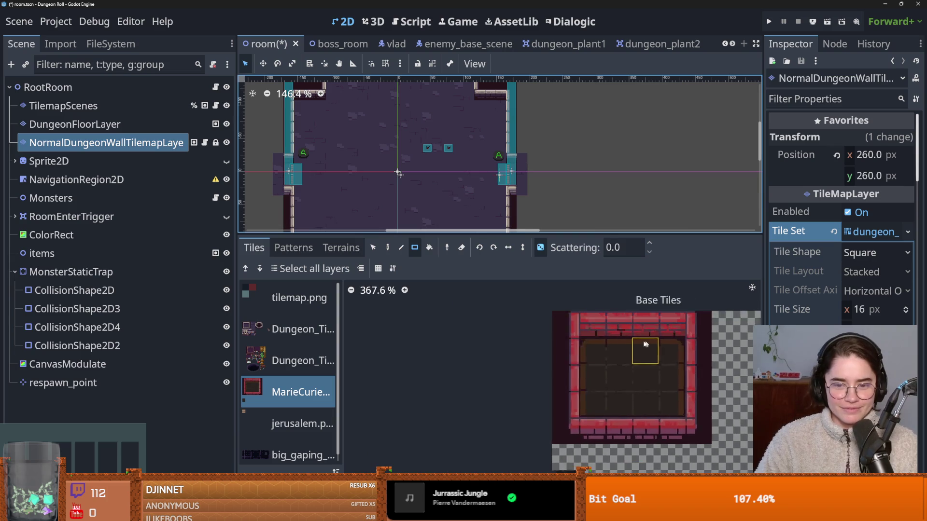
Select the Dungeon_Tile atlas source and save room.tscn.
left_click(290, 329)
scroll(428, 336, "up", 2)
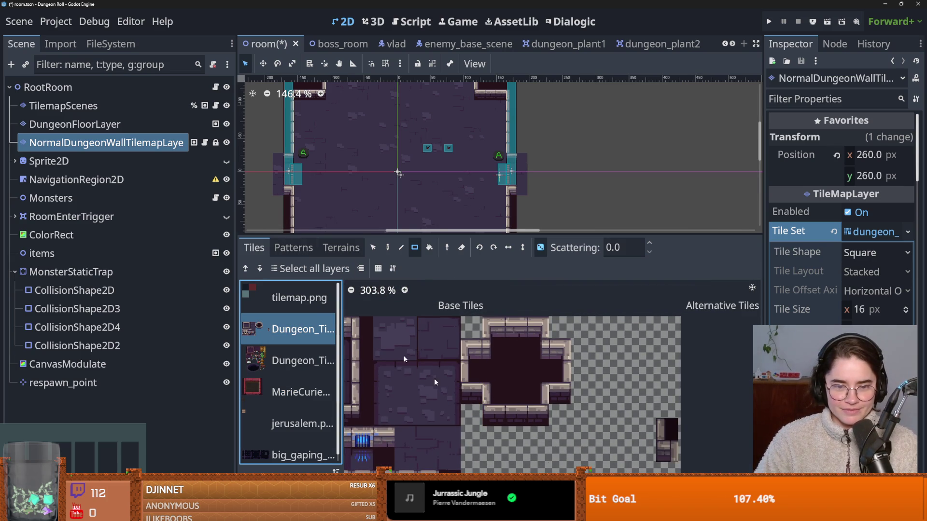
key("ctrl+s")
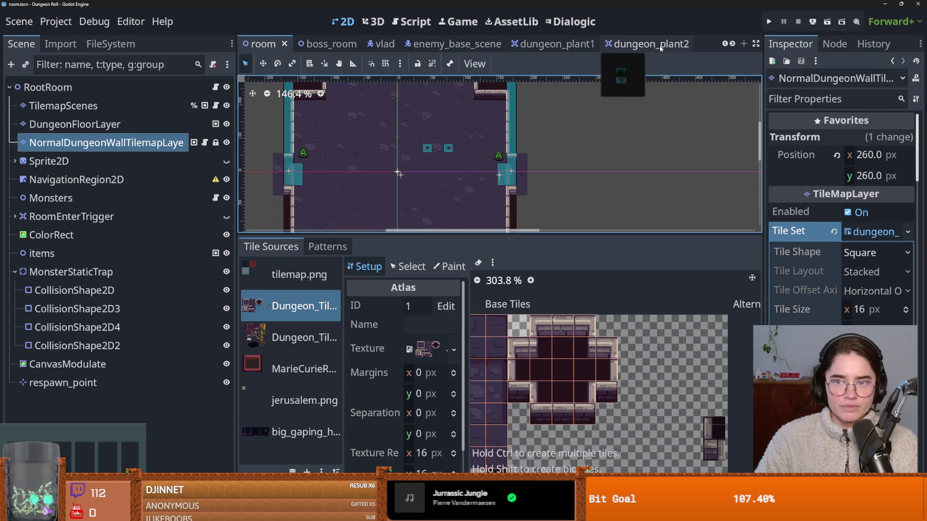
Switch through the scene tabs, via dungeon_plant2, to the monster_roomv3 scene.
left_click(659, 44)
left_click(775, 44)
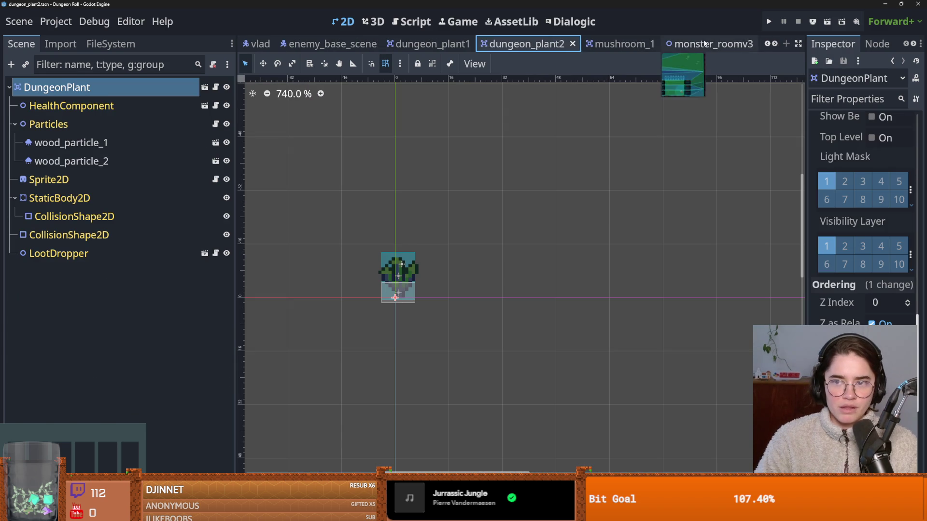
left_click(700, 44)
scroll(414, 202, "down", 2)
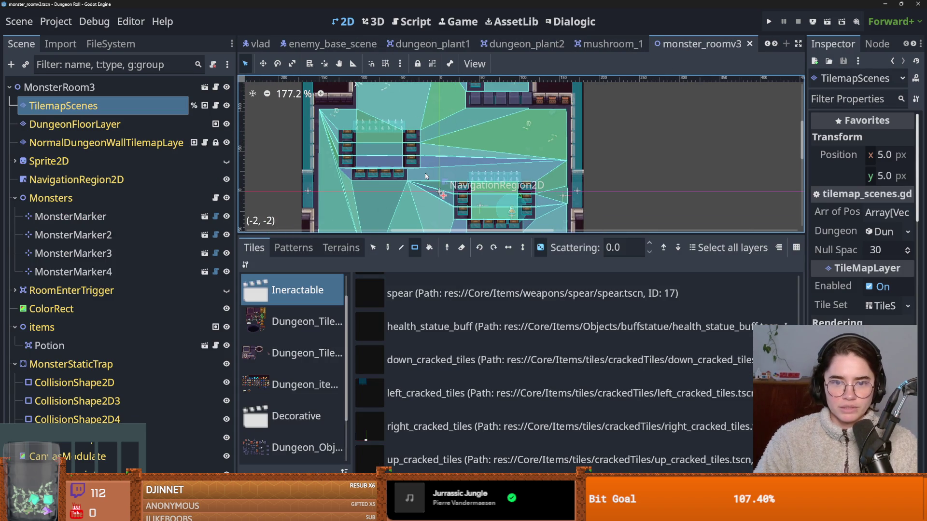
left_click(774, 43)
left_click(775, 43)
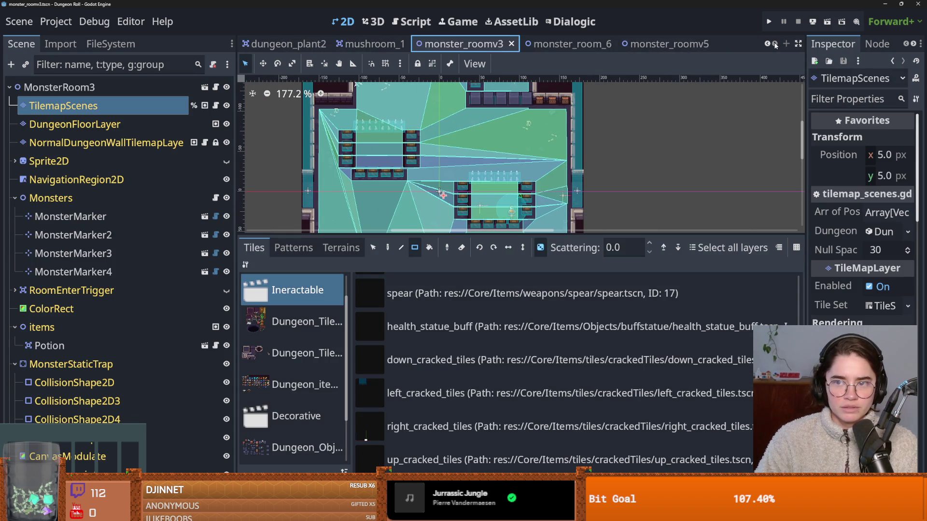
In monster_roomv5, enlarge the room view and compare both dungeon atlases with the props atlas.
left_click(657, 44)
scroll(486, 177, "down", 3)
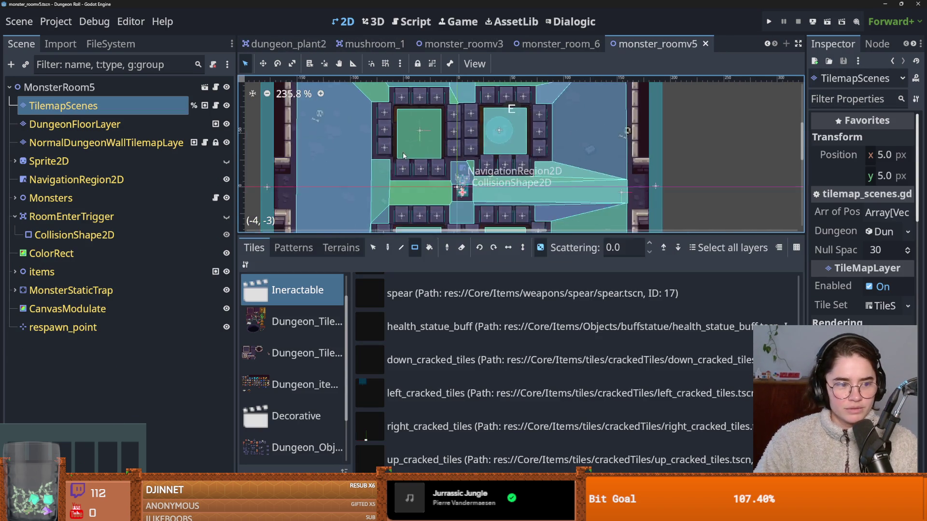
left_click_drag(418, 236, 418, 294)
left_click(336, 383)
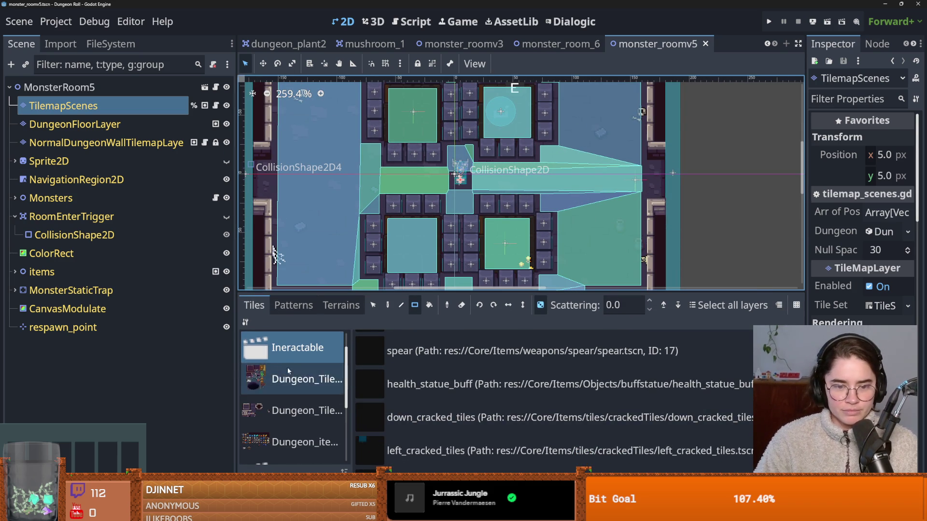
left_click(339, 407)
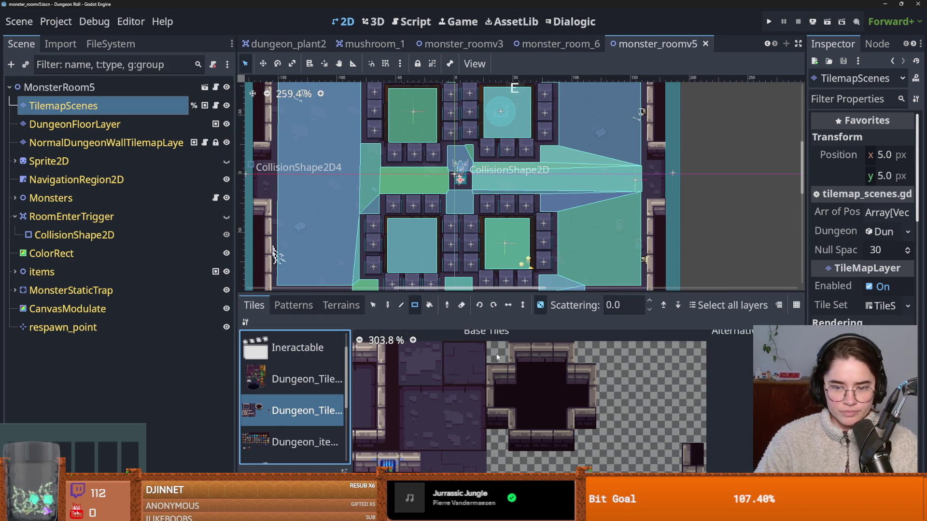
left_click(304, 381)
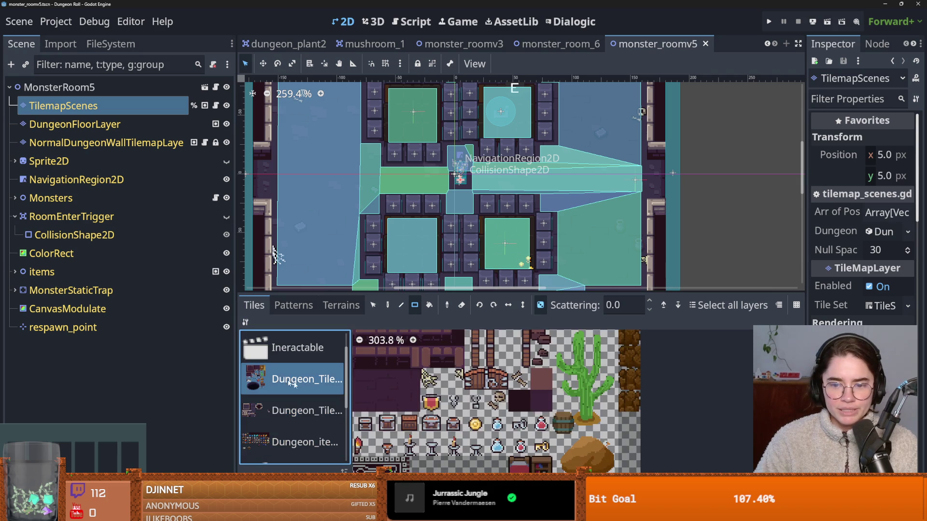
scroll(531, 412, "down", 2)
scroll(301, 418, "down", 4)
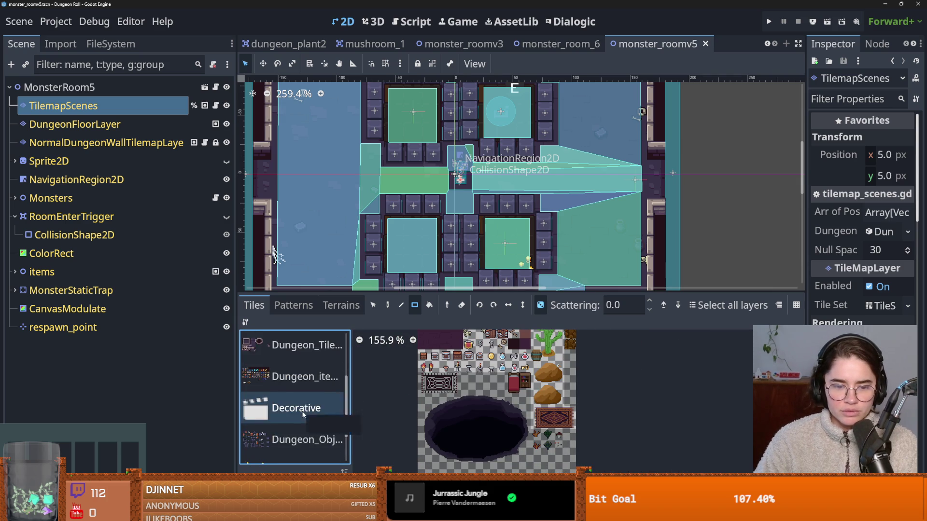
scroll(301, 417, "up", 4)
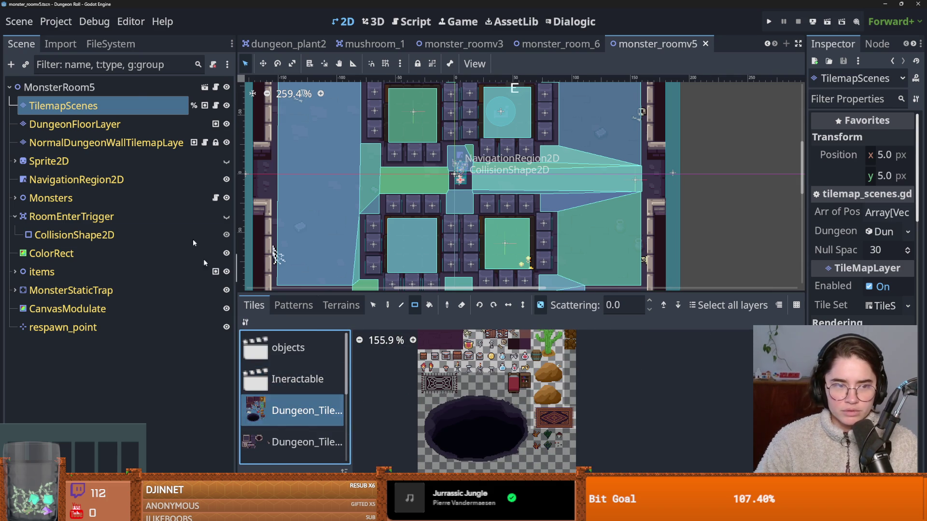
Check the second dungeon atlas in the inherited base room scene, then run the game.
left_click(205, 87)
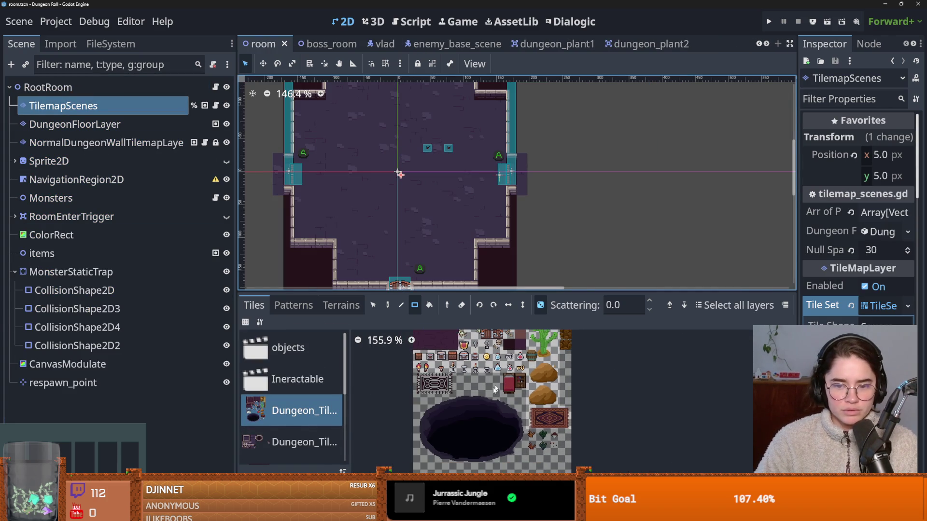
left_click(308, 420)
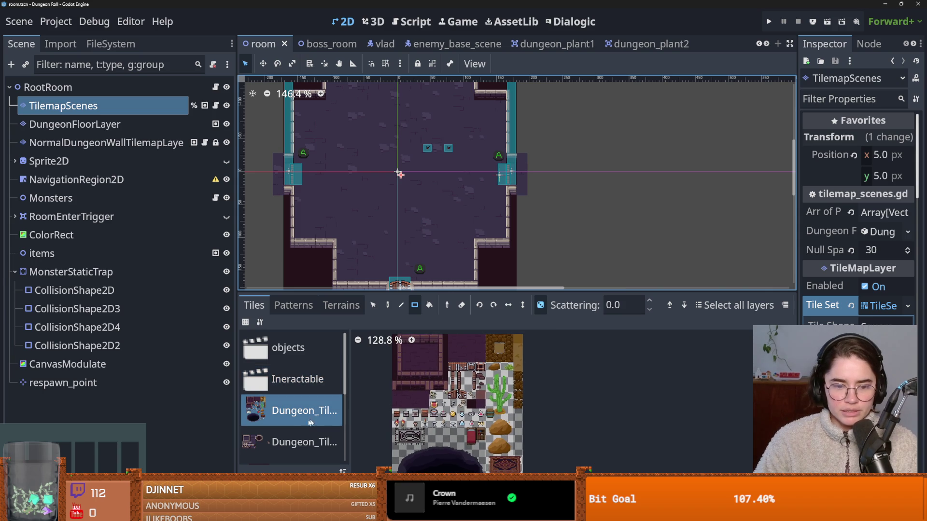
left_click(304, 440)
key("F5")
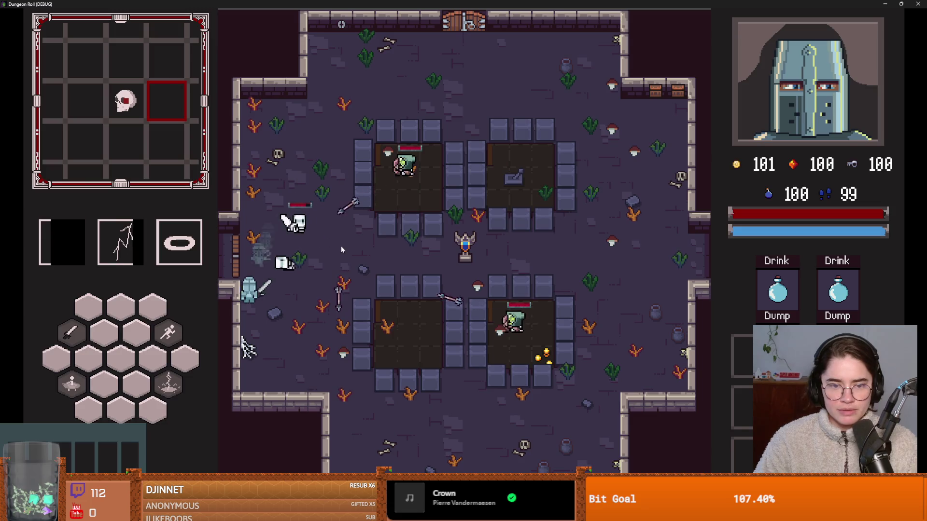
Slay the nearby skeleton and dash the knight around the room toward the statue.
key("w")
left_click(265, 232)
key("space")
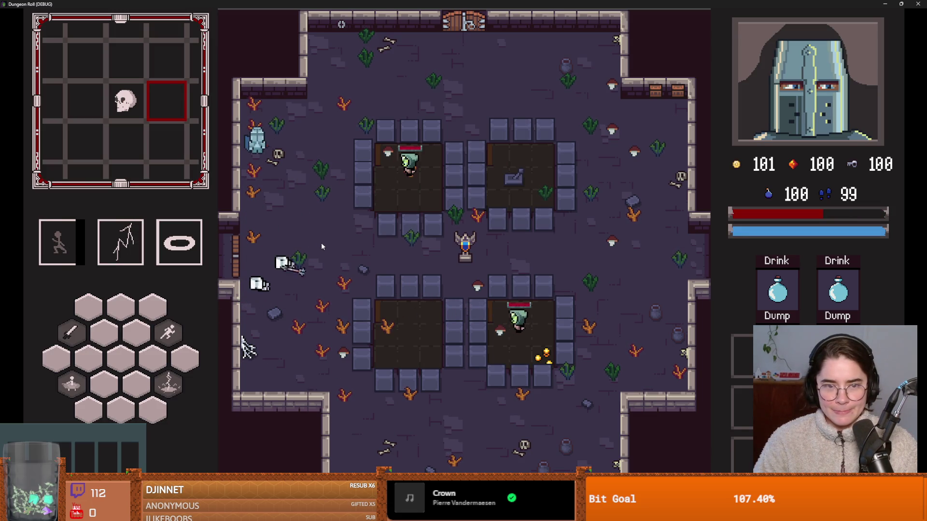
key("d")
key("s")
key("d")
key("space")
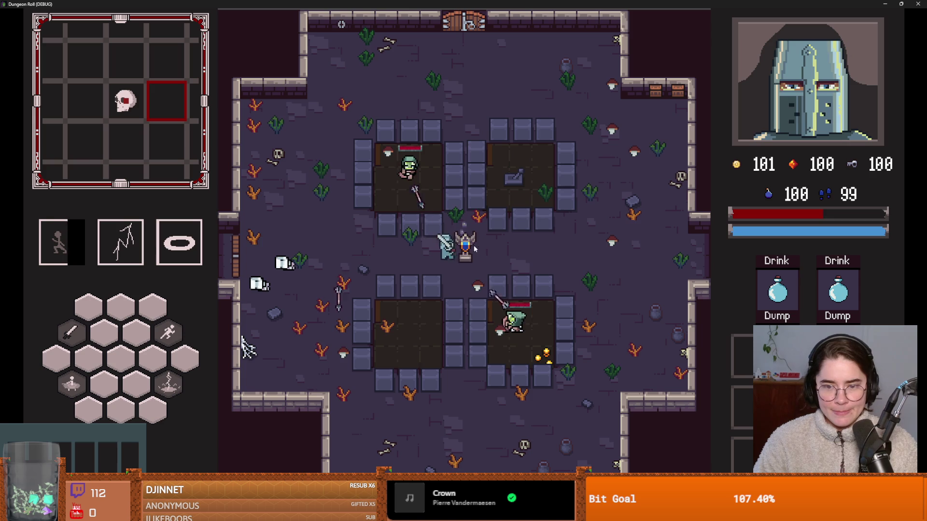
key("s")
Stop the test run and open archer_enemy.tscn from FileSystem.
key("space")
key("F8")
double_click(85, 413)
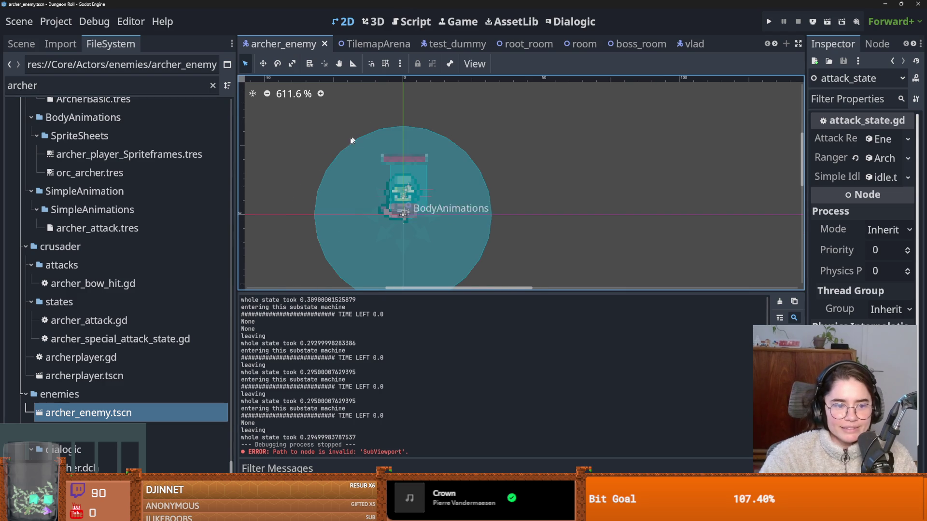
Save archer_enemy after inspecting its root node and collapsing the StateMachine branch.
left_click(19, 44)
key("ctrl+s")
left_click(56, 88)
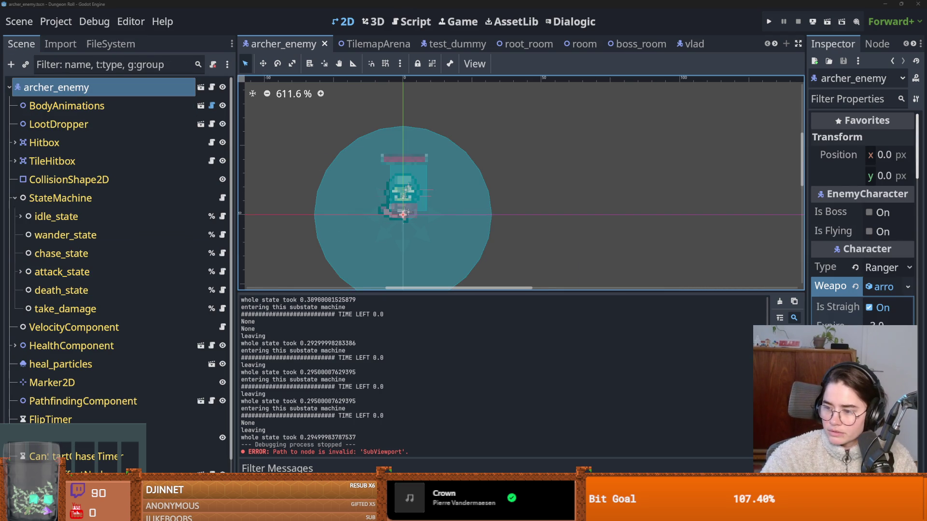
left_click_drag(805, 299, 649, 299)
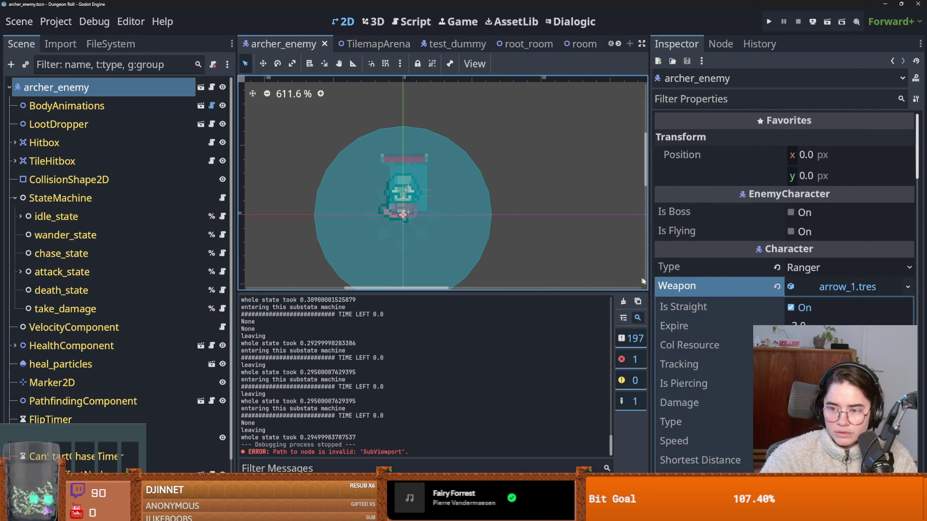
scroll(723, 299, "down", 5)
scroll(724, 299, "up", 4)
scroll(781, 289, "down", 15)
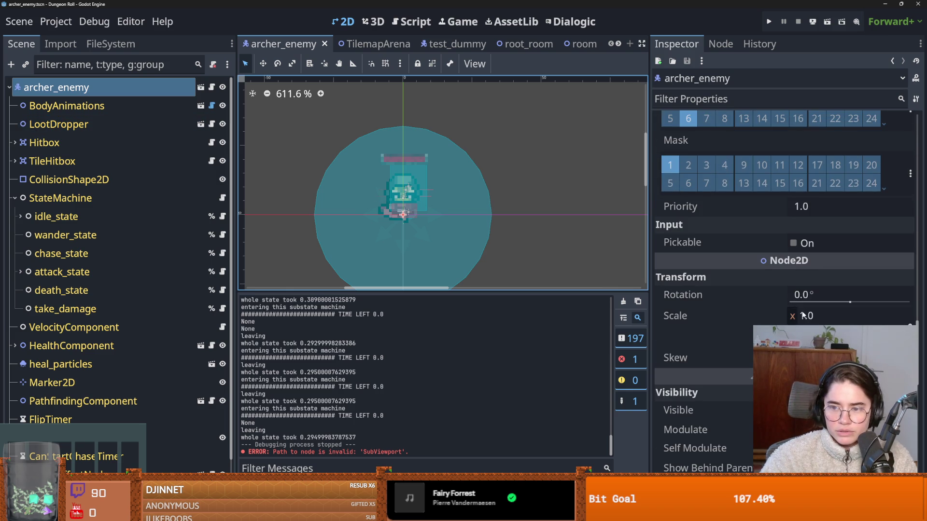
scroll(804, 315, "down", 8)
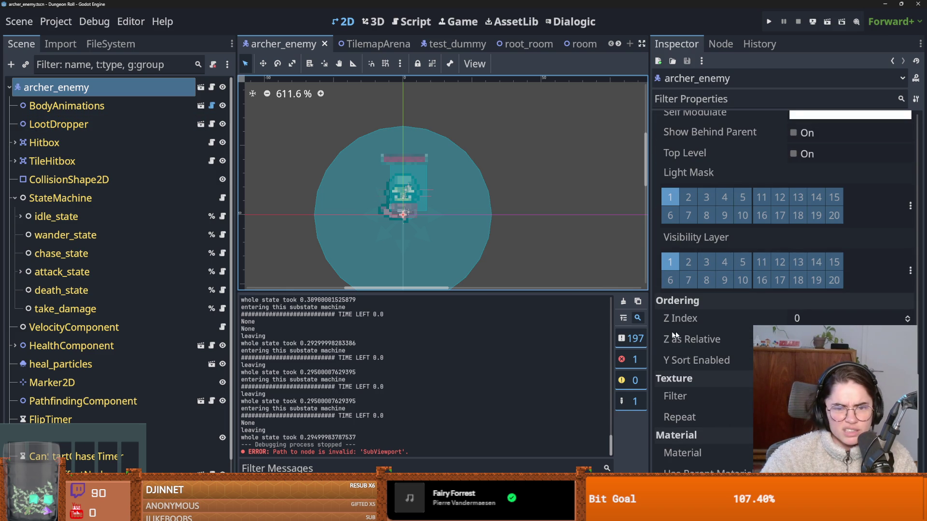
left_click(15, 198)
key("ctrl+s")
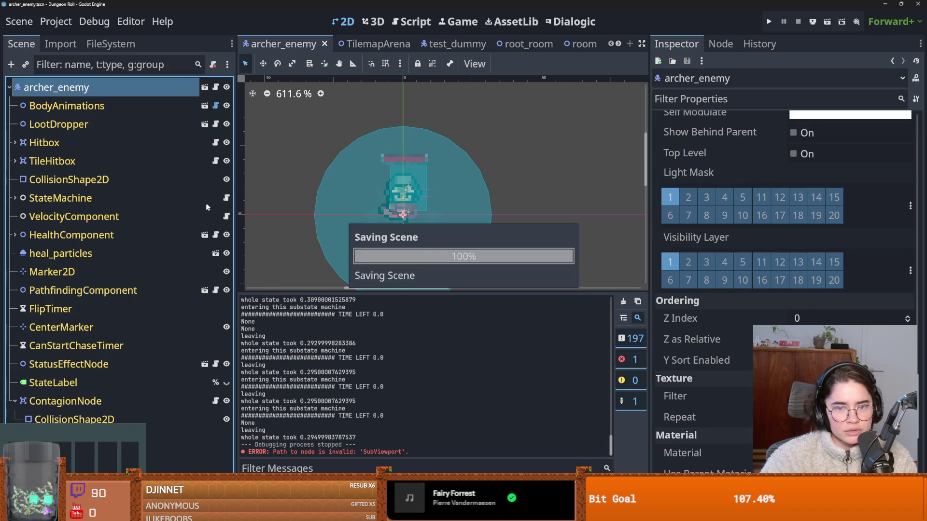
Filter FileSystem for 'monster', enable Y Sort on monster_marker.tscn, save, and run the game.
left_click(109, 44)
double_click(94, 85)
type("monster")
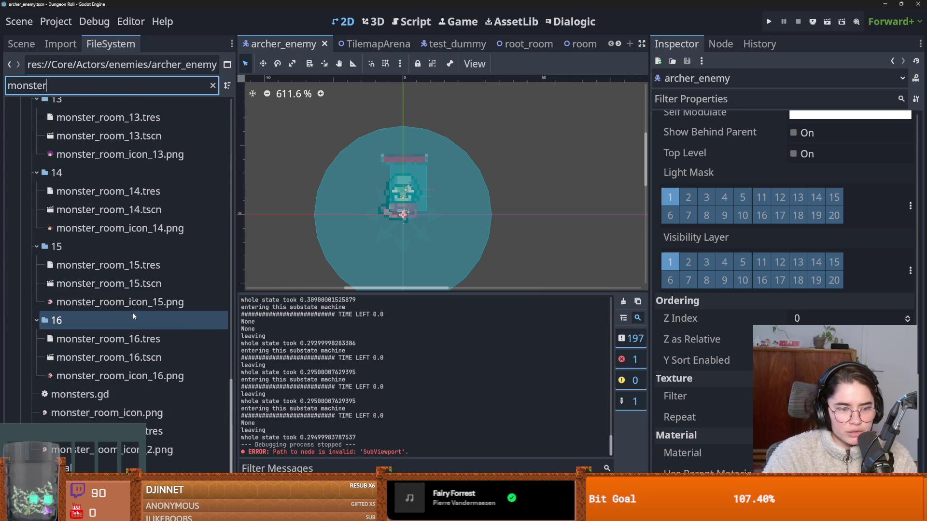
left_click(80, 394)
left_click(21, 44)
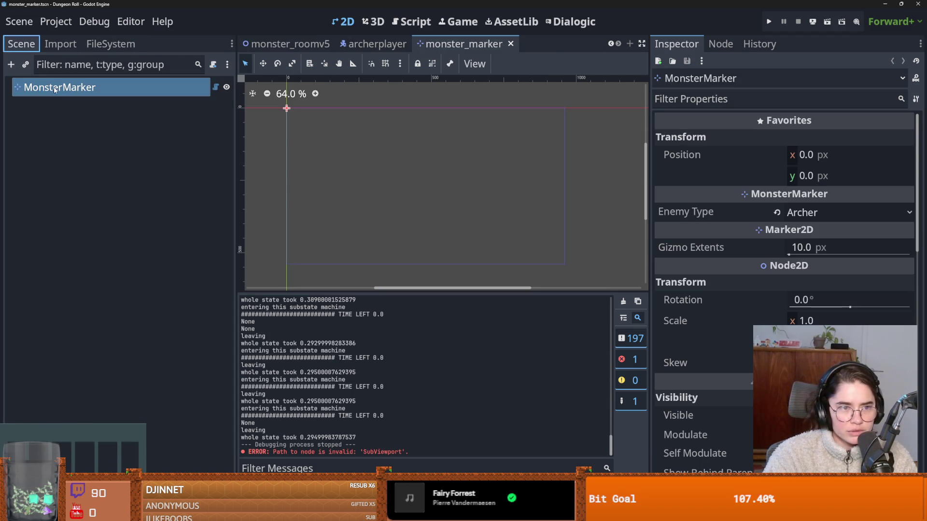
scroll(782, 217, "down", 10)
left_click(793, 270)
key("ctrl+s")
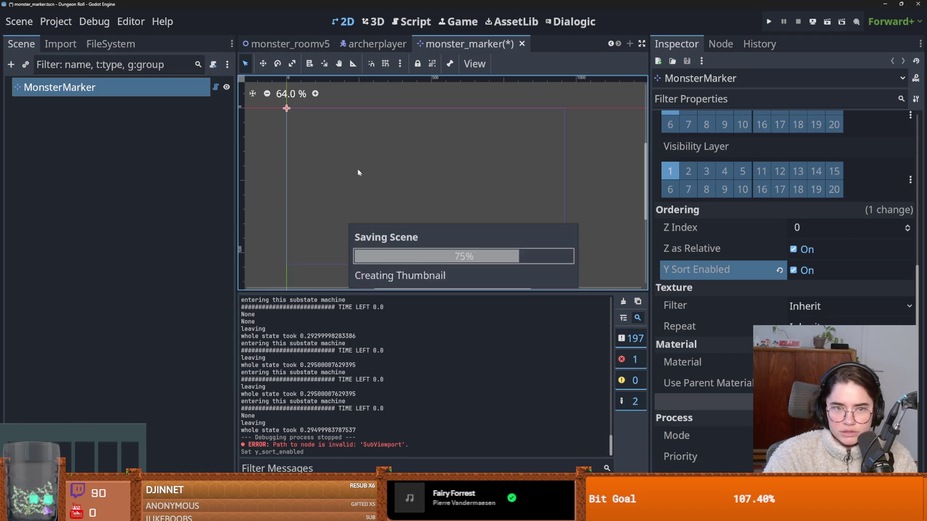
key("F5")
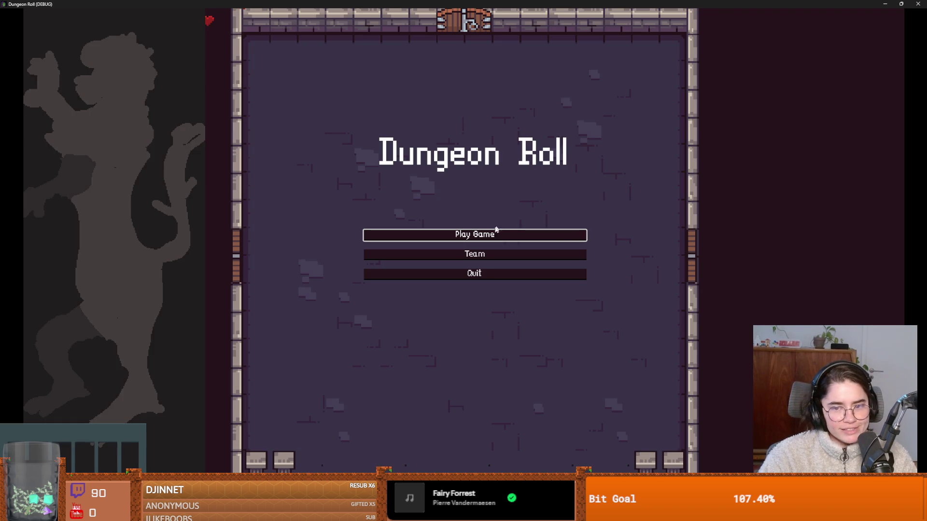
Start a Crusader game, reroll the room choices three times, and pick the middle room.
left_click(496, 231)
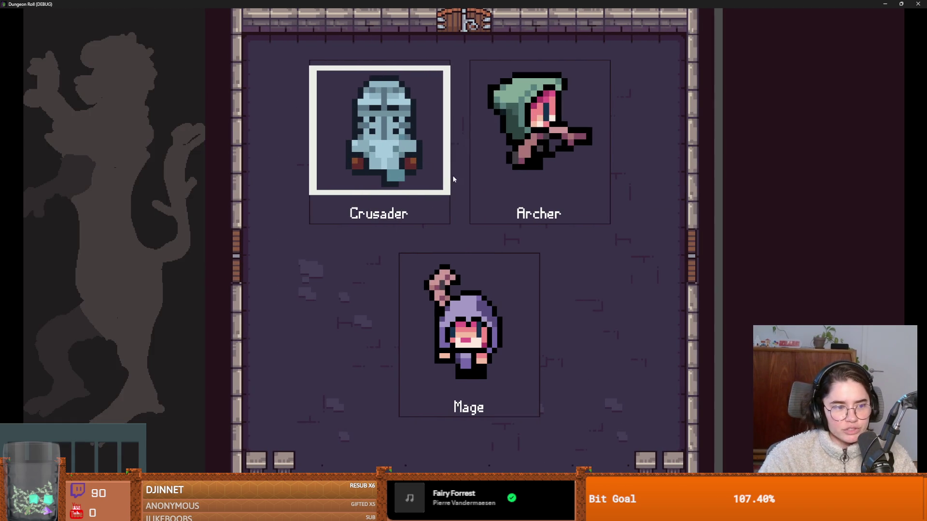
left_click(451, 182)
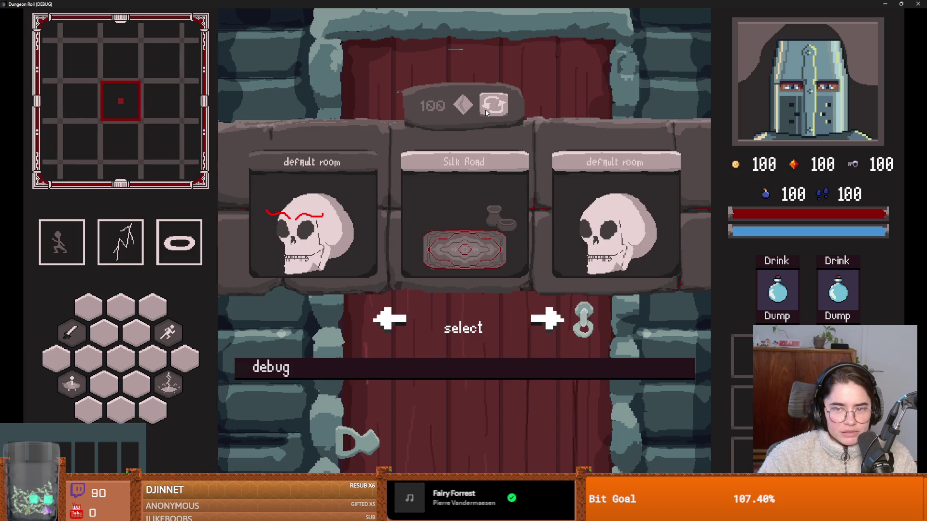
left_click(502, 103)
left_click(502, 103)
left_click(502, 103)
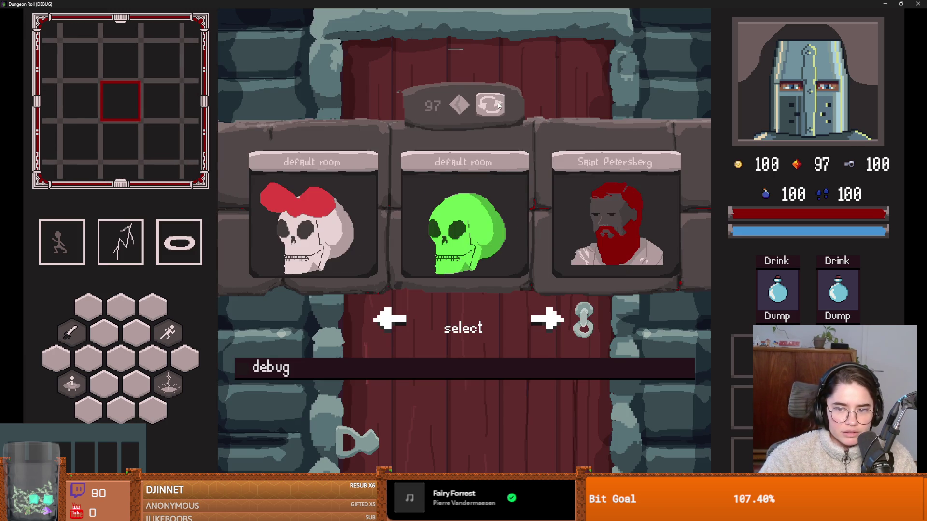
left_click(461, 225)
Walk the knight through the left door into the neighbouring room, then restore the game window.
key("a")
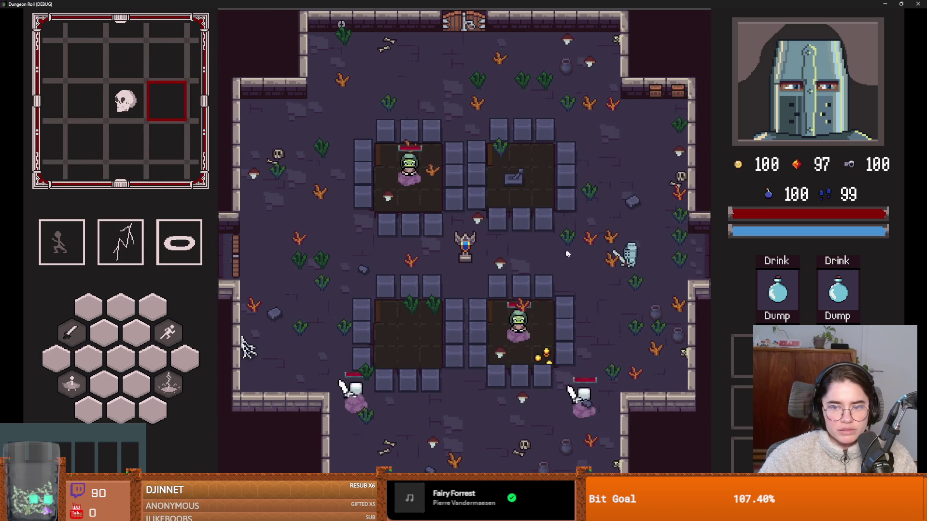
key("2")
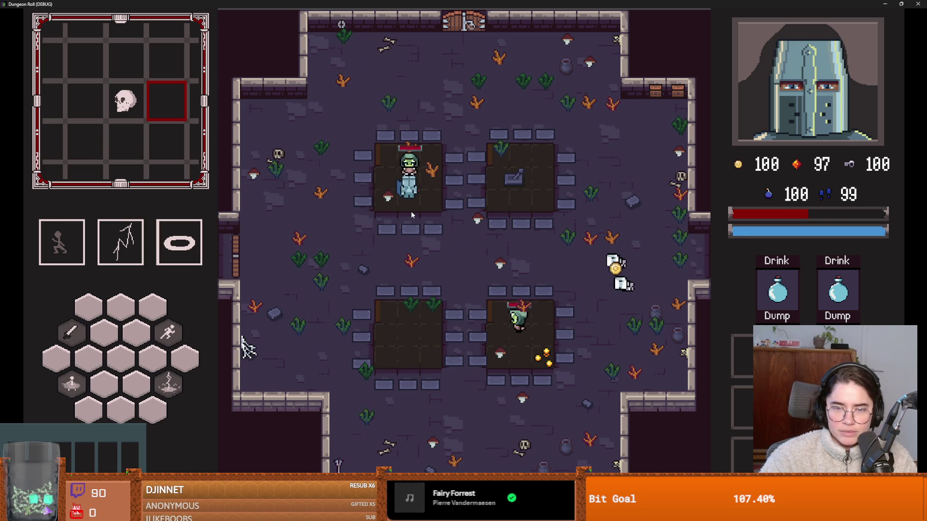
double_click(471, 4)
Close the game and save the archerplayer scene.
left_click(587, 189)
left_click(377, 44)
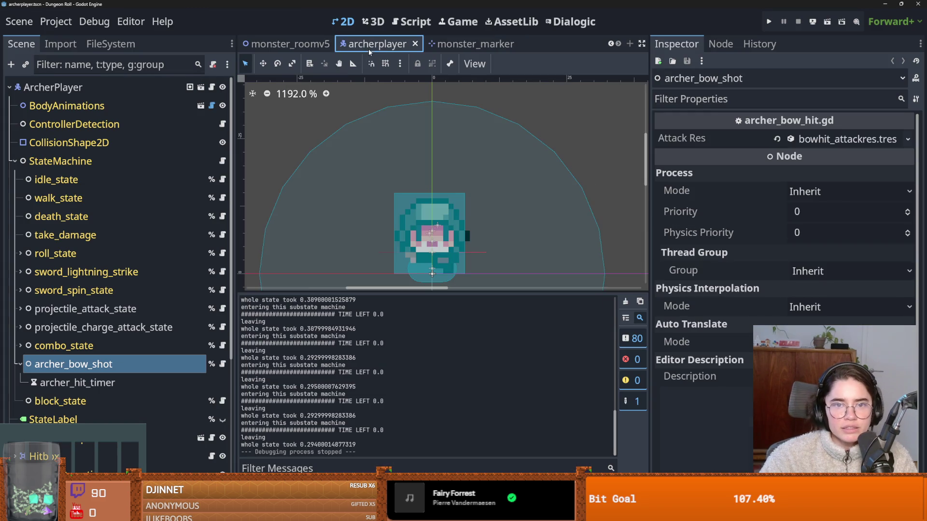
scroll(355, 182, "down", 1)
key("ctrl+s")
Filter FileSystem for 'archer', open archer_enemy.tscn, and save it.
left_click(110, 43)
left_click(94, 85)
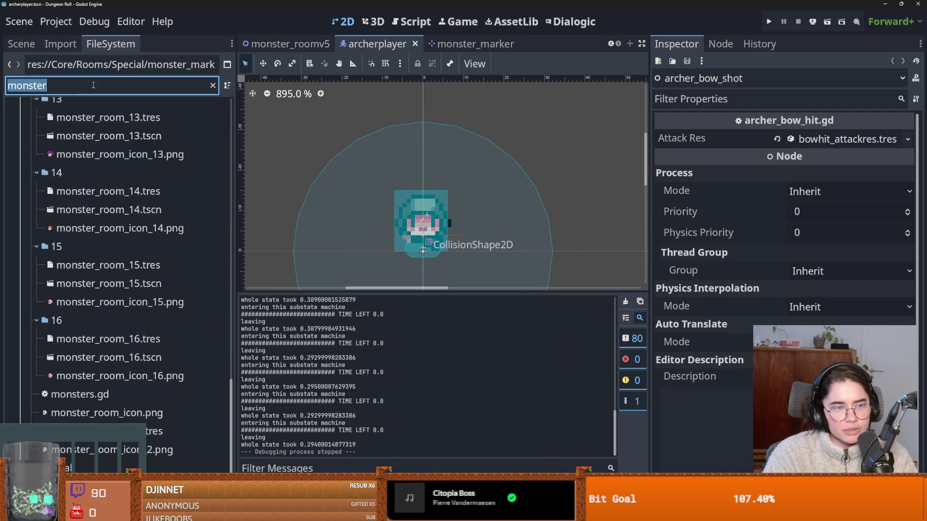
type("enemy")
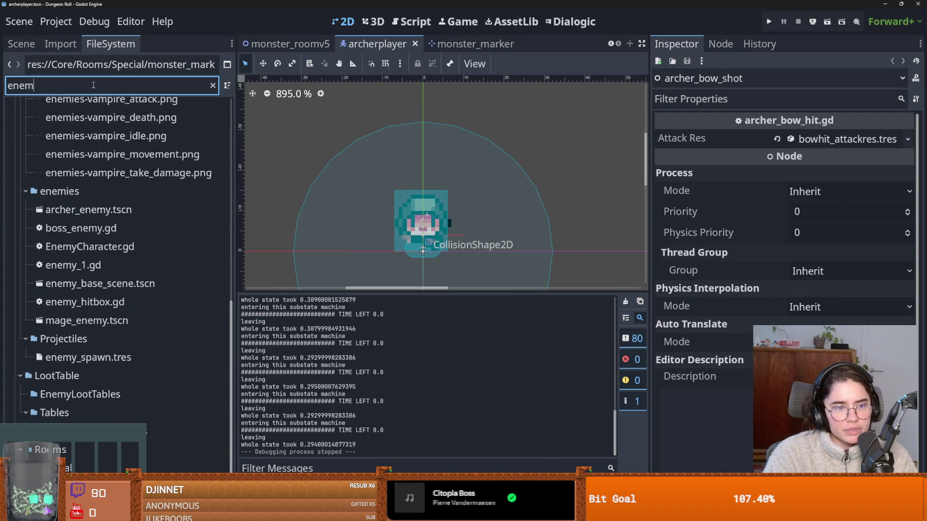
type("_ar")
key("BackSpace")
key("BackSpace")
key("BackSpace")
type("ar")
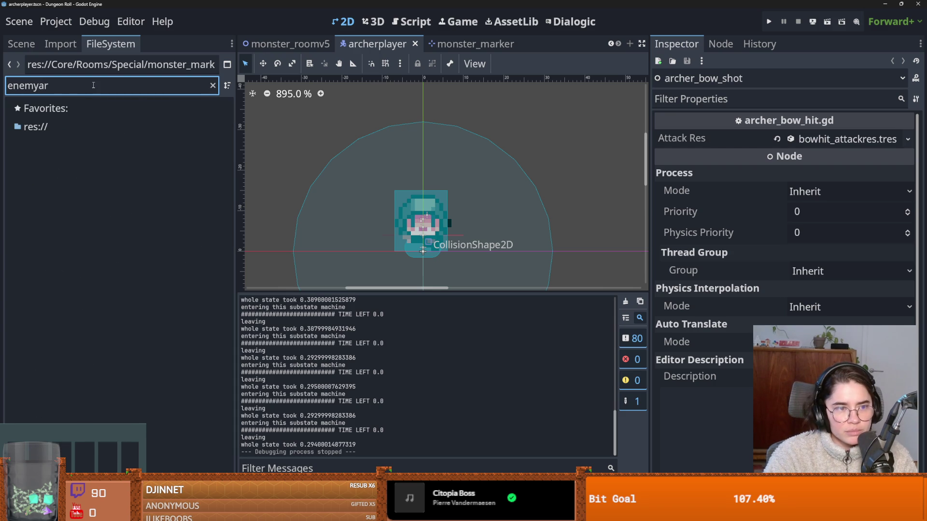
double_click(93, 85)
type("archer")
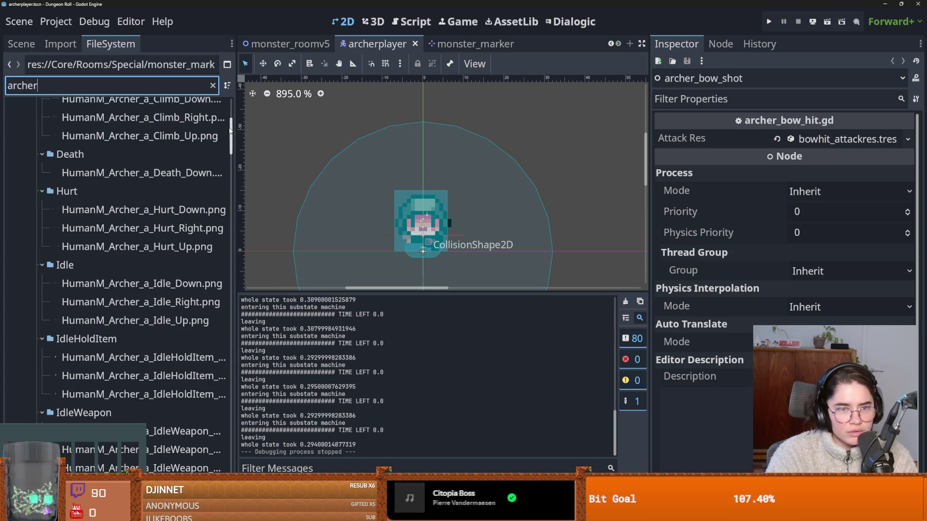
scroll(230, 129, "down", 10)
double_click(88, 412)
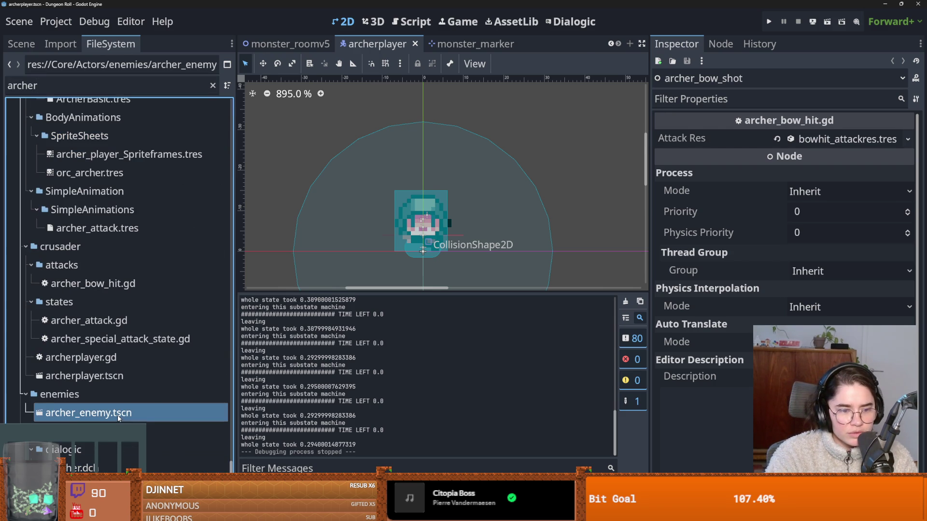
key("ctrl+s")
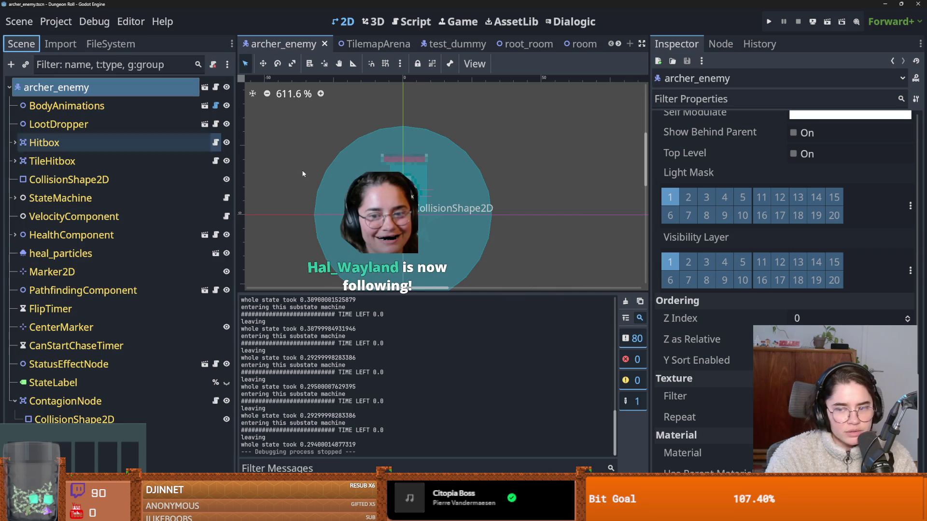
key("ctrl+s")
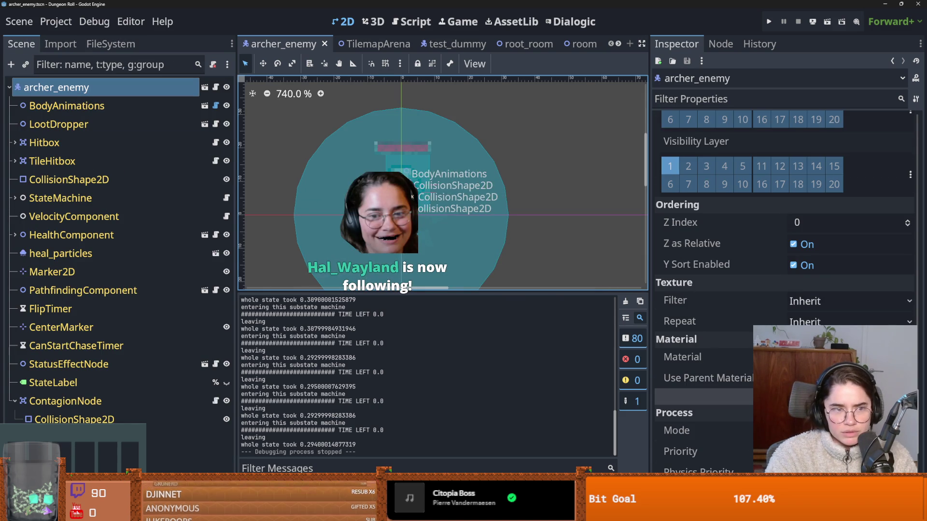
Filter FileSystem for 'crusader' and open crusader.tscn.
left_click(111, 44)
left_click(84, 82)
key("ctrl+a")
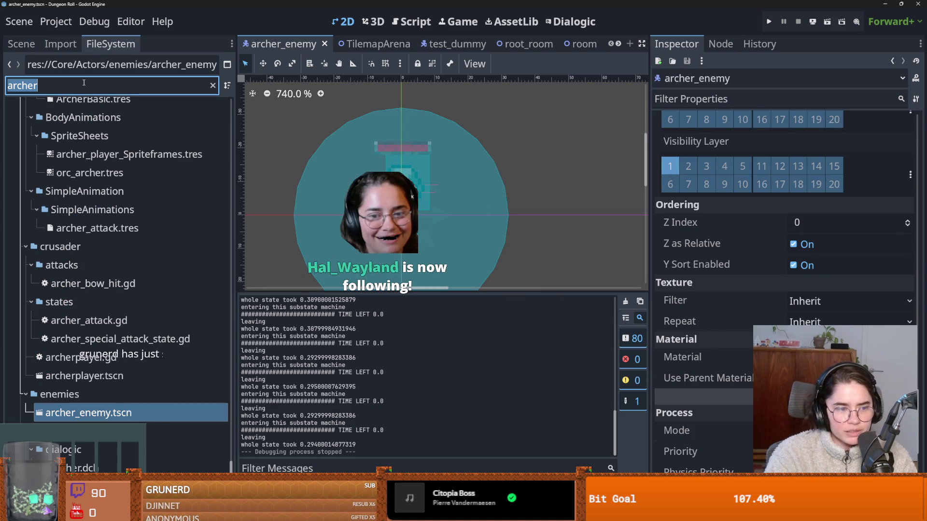
type("crus")
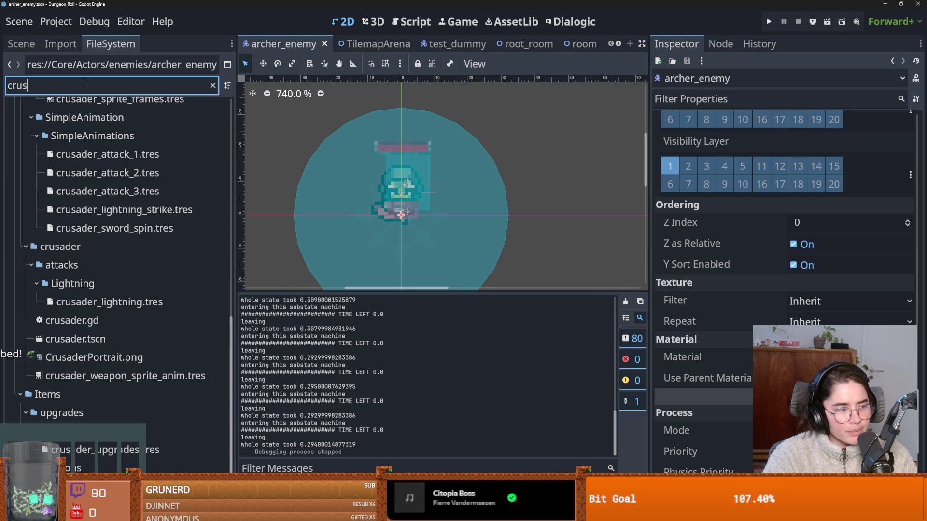
type("ader")
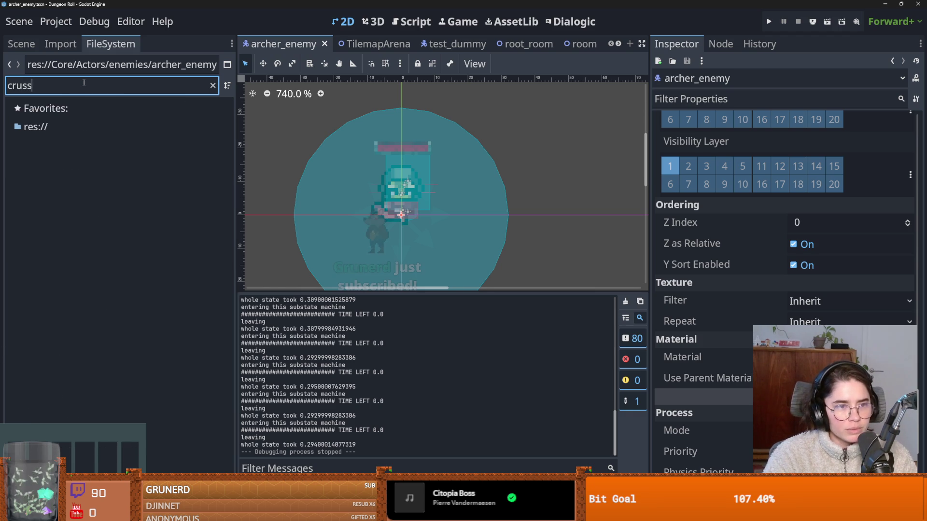
key("Down")
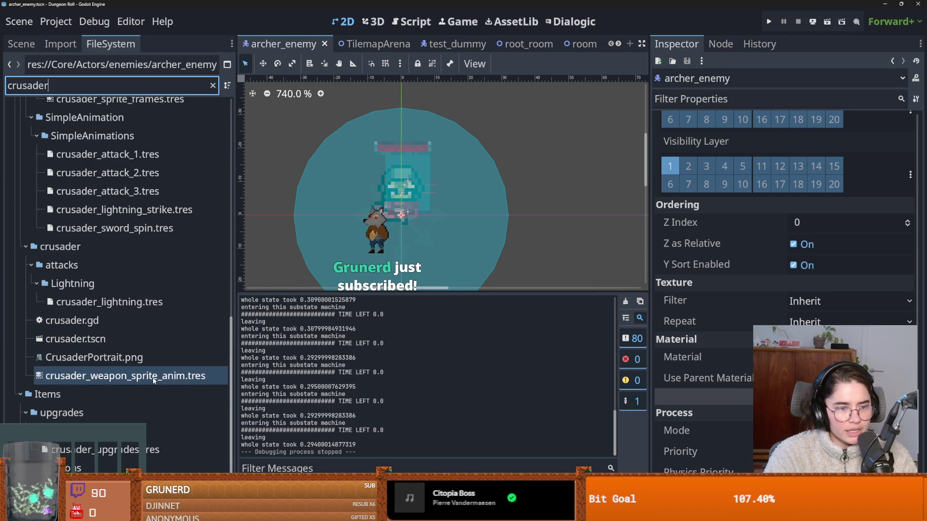
left_click(97, 449)
scroll(106, 400, "up", 5)
scroll(106, 389, "up", 3)
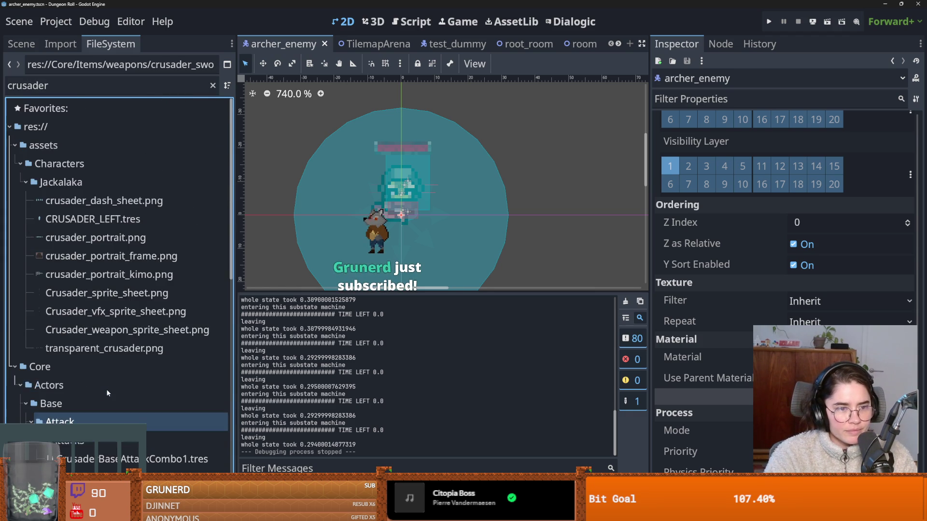
scroll(106, 389, "down", 8)
left_click(106, 383)
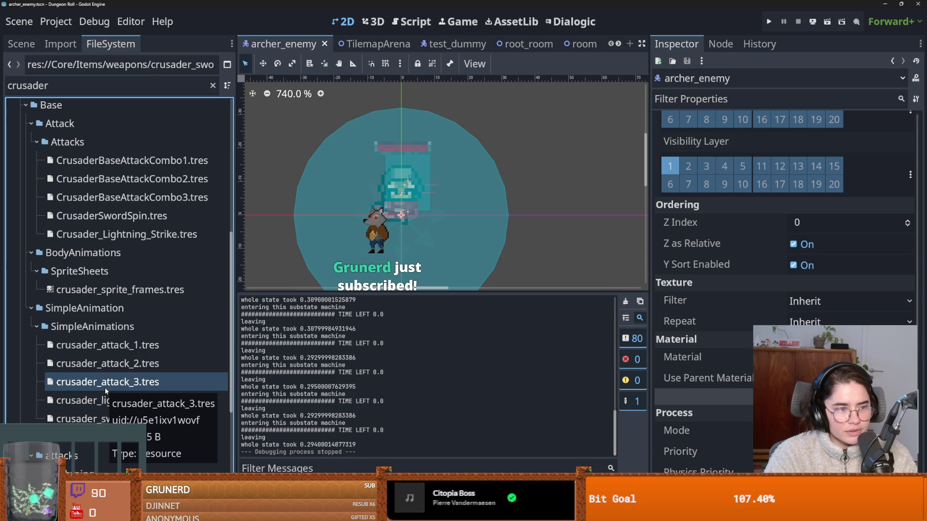
scroll(106, 387, "down", 5)
left_click(96, 340)
double_click(96, 341)
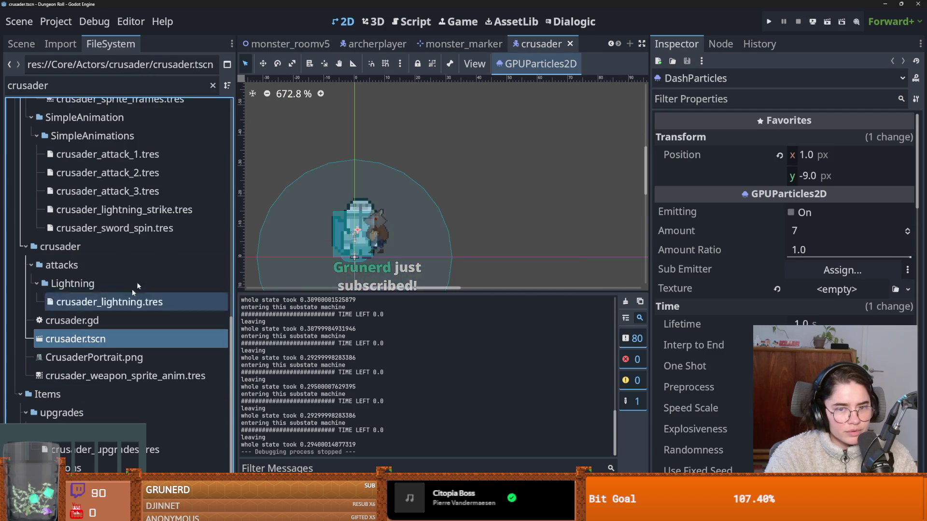
Inspect the crusader's BodyAnimations and root Crusader nodes, collapsing the weapon resource details.
left_click(36, 45)
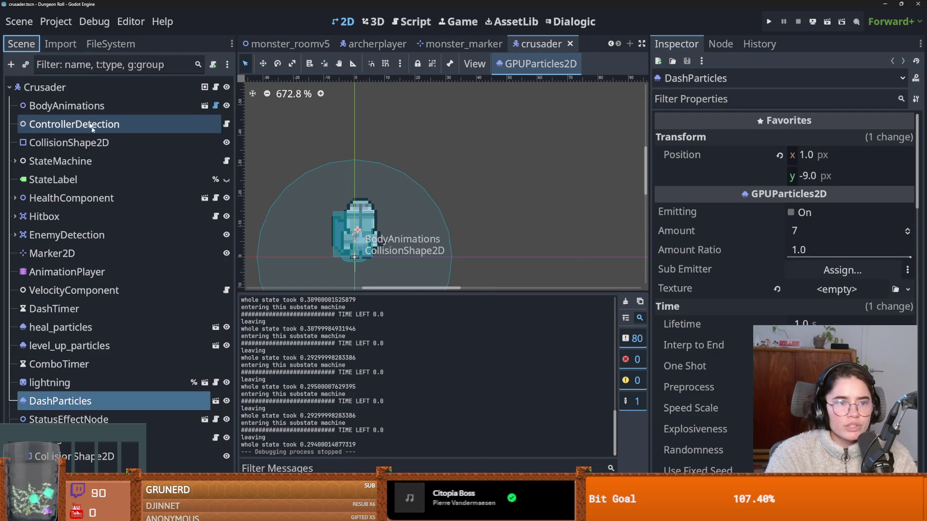
left_click(86, 106)
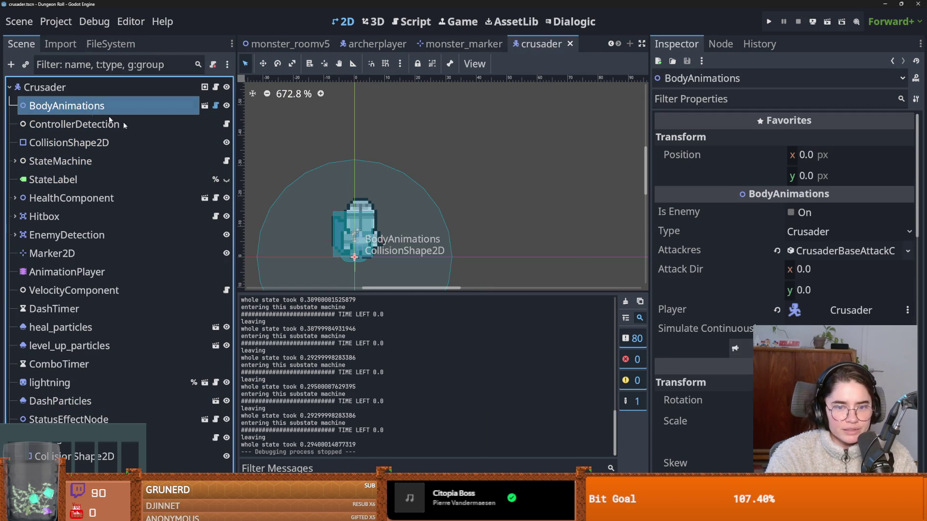
left_click(49, 87)
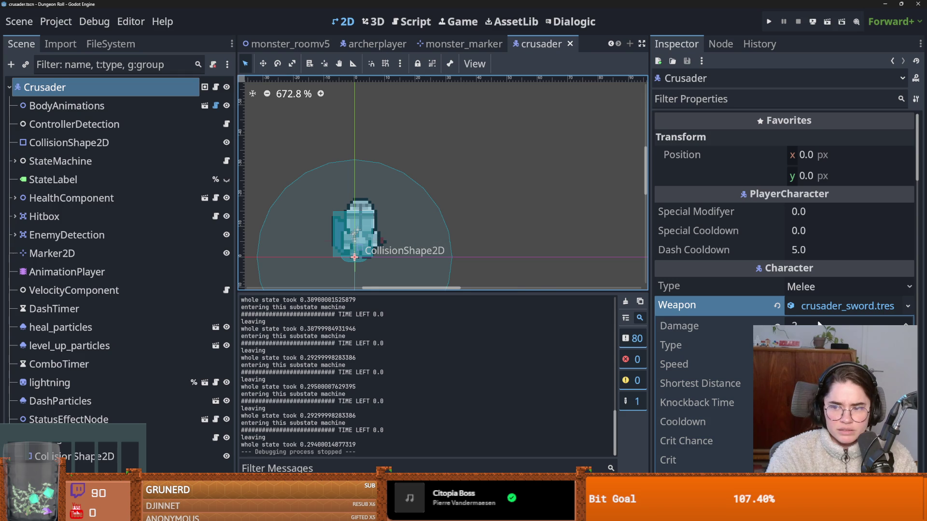
left_click(847, 306)
scroll(782, 241, "down", 5)
scroll(784, 290, "down", 10)
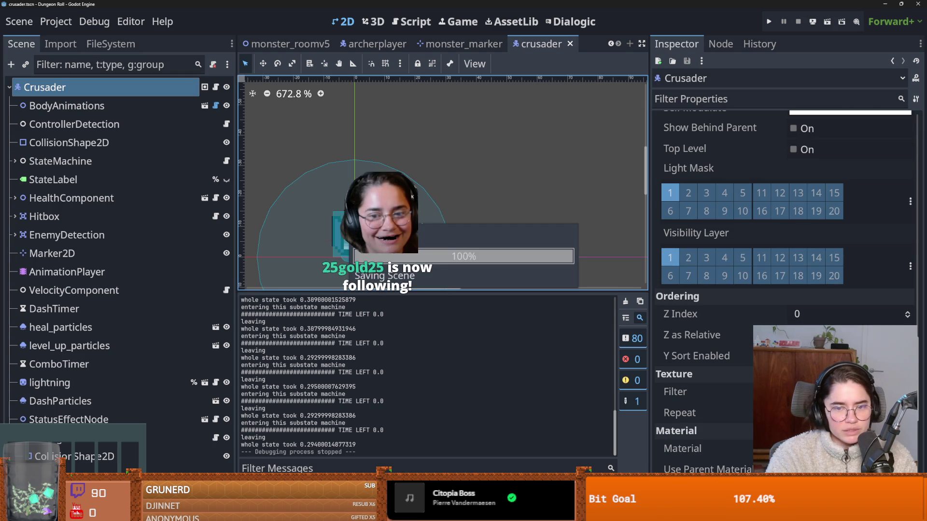
Turn on Y Sort Enabled for the BodyAnimations sub-scene root, save, and run the game.
left_click(204, 105)
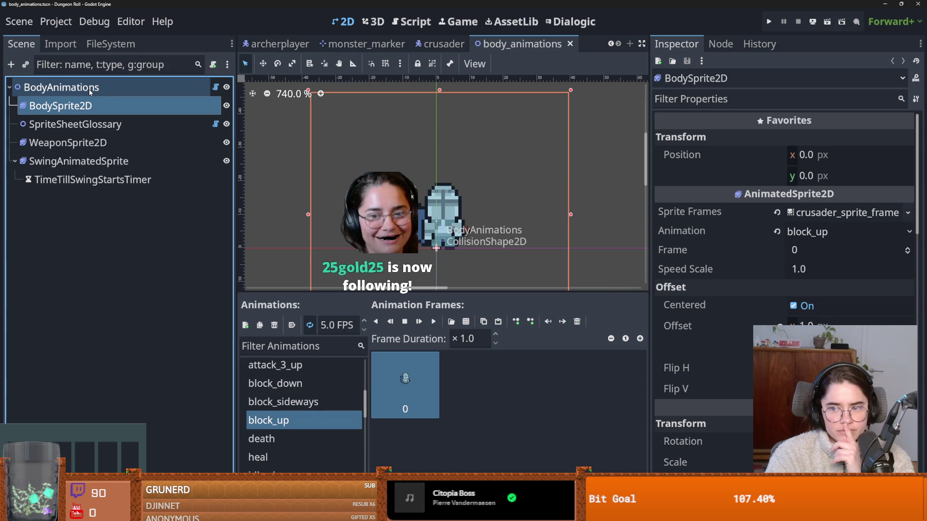
key("shift+f")
scroll(782, 242, "down", 10)
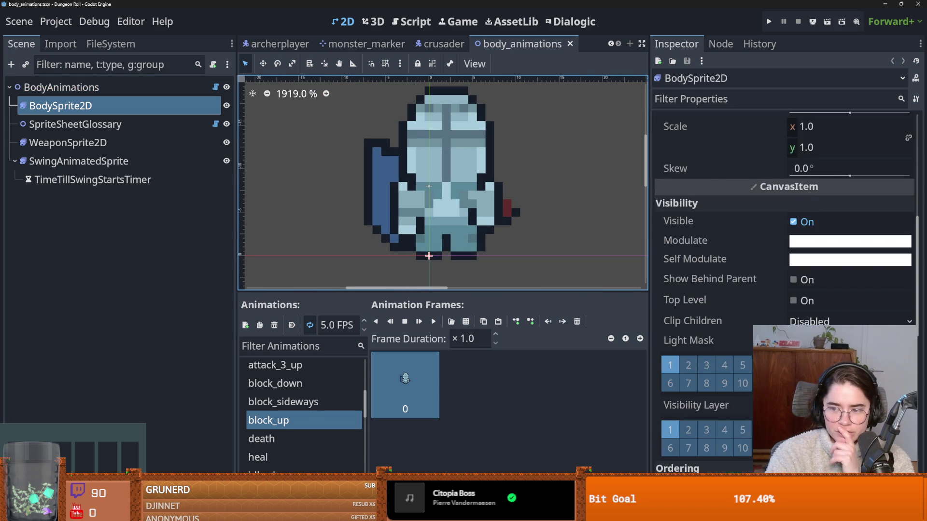
left_click(61, 87)
scroll(790, 290, "down", 6)
left_click(791, 294)
left_click(767, 23)
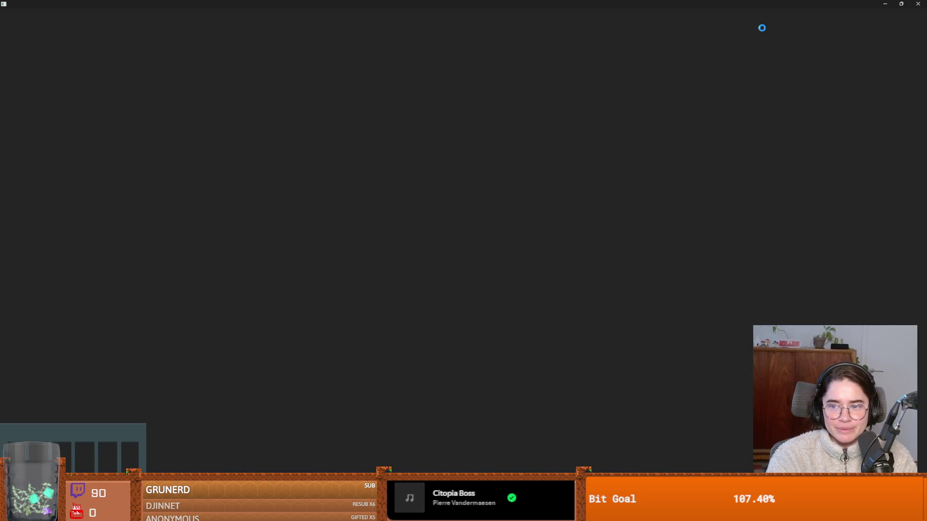
Close the running game and open the enemy_base_scene's BodyAnimations sub-scene.
key("alt+Tab")
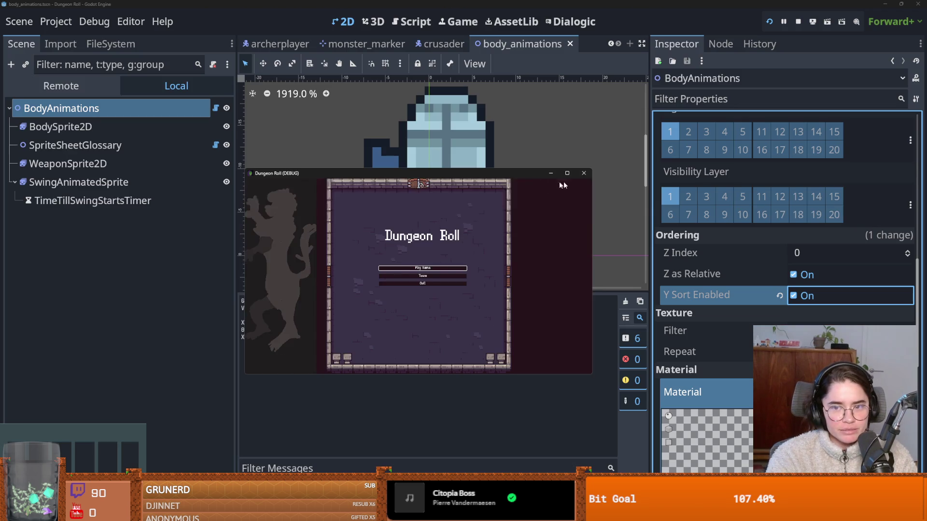
key("F5")
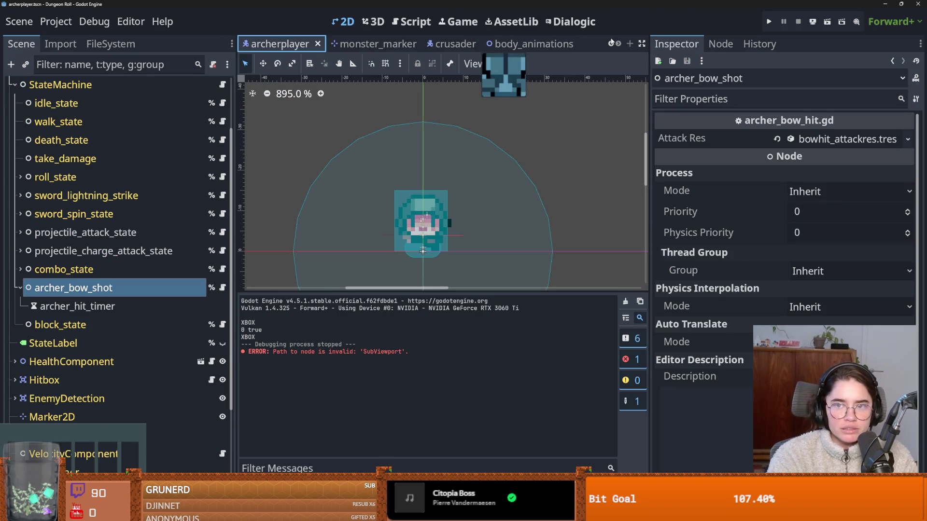
left_click(611, 43)
left_click(610, 44)
left_click(611, 44)
left_click(611, 44)
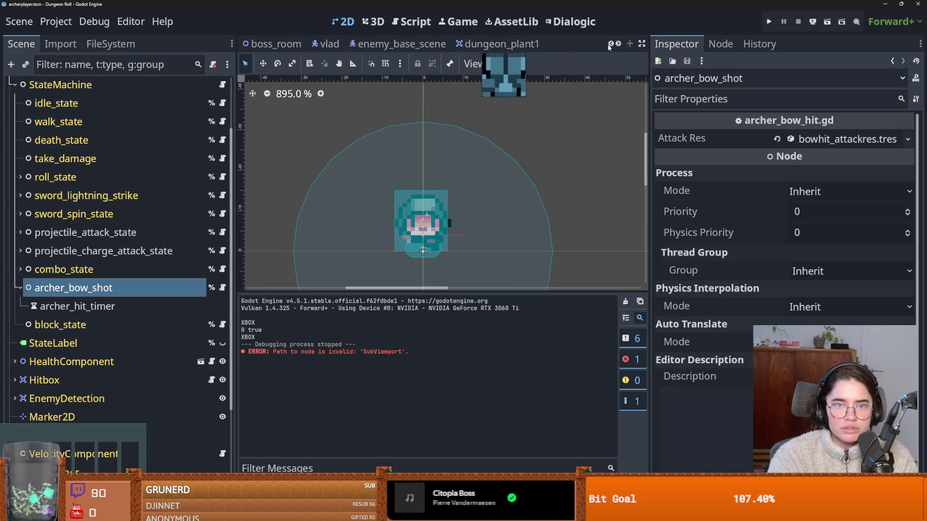
left_click(403, 45)
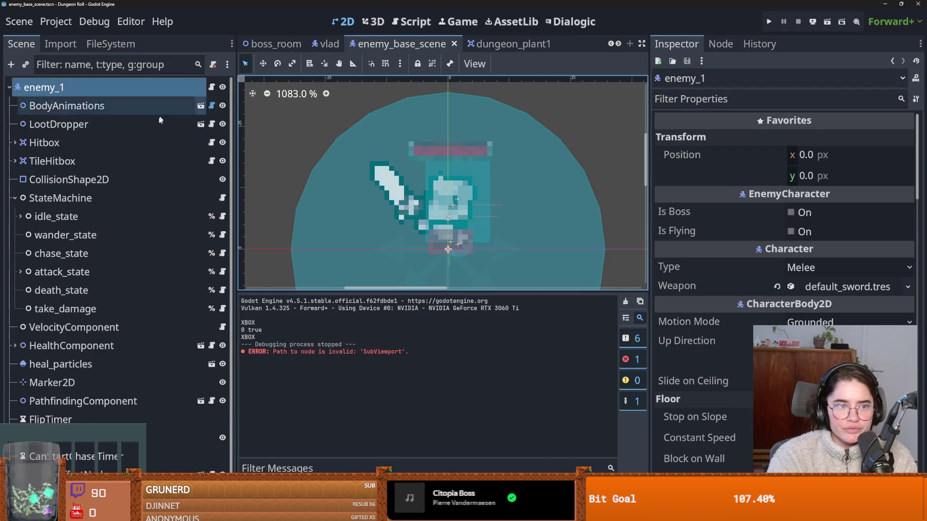
left_click(199, 103)
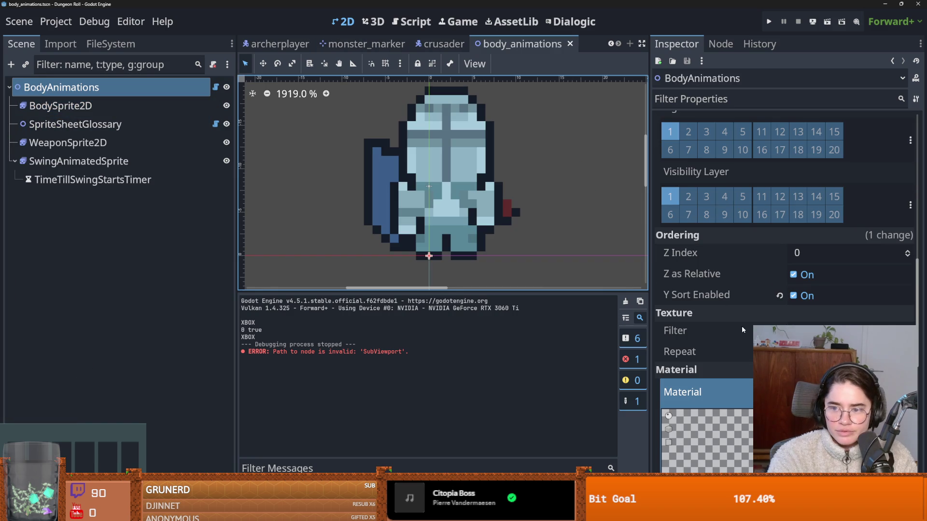
Open BodyAnimations from archer_enemy to confirm Y Sort is on, then run the project.
left_click(610, 44)
left_click(610, 44)
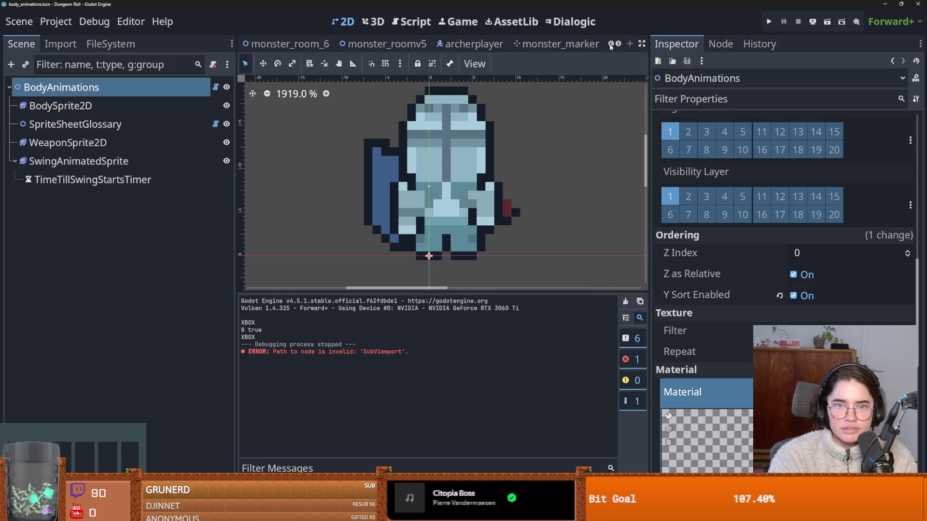
left_click(610, 44)
left_click(611, 43)
left_click(610, 44)
left_click(611, 44)
left_click(611, 44)
left_click(611, 44)
left_click(611, 44)
left_click(611, 43)
left_click(295, 47)
left_click(67, 106)
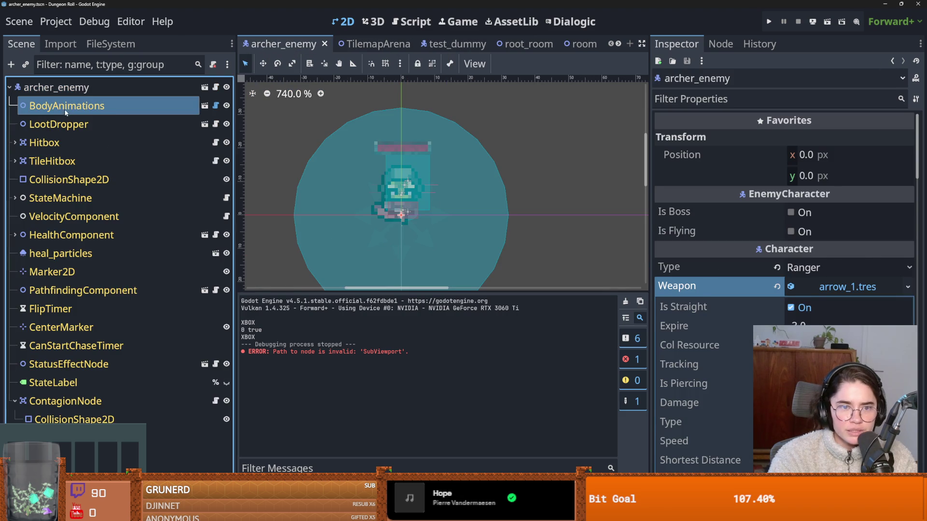
left_click(205, 106)
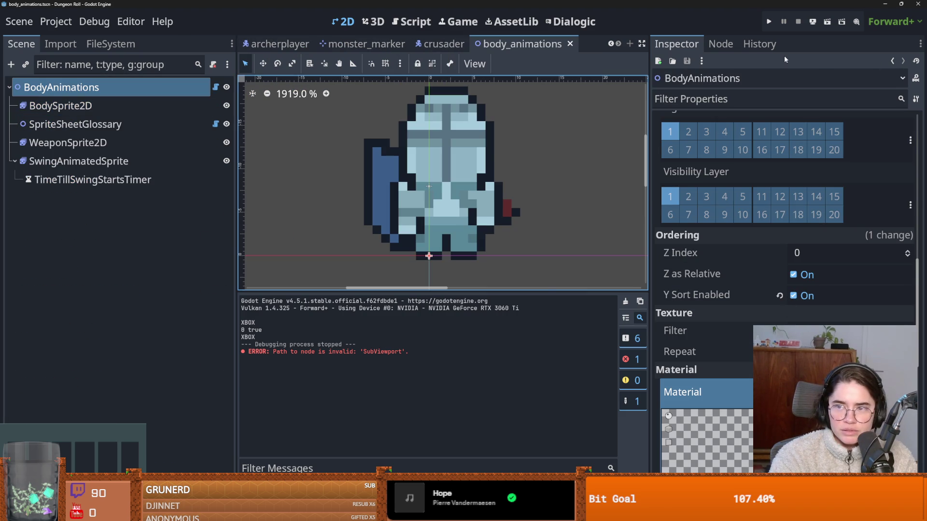
left_click(766, 23)
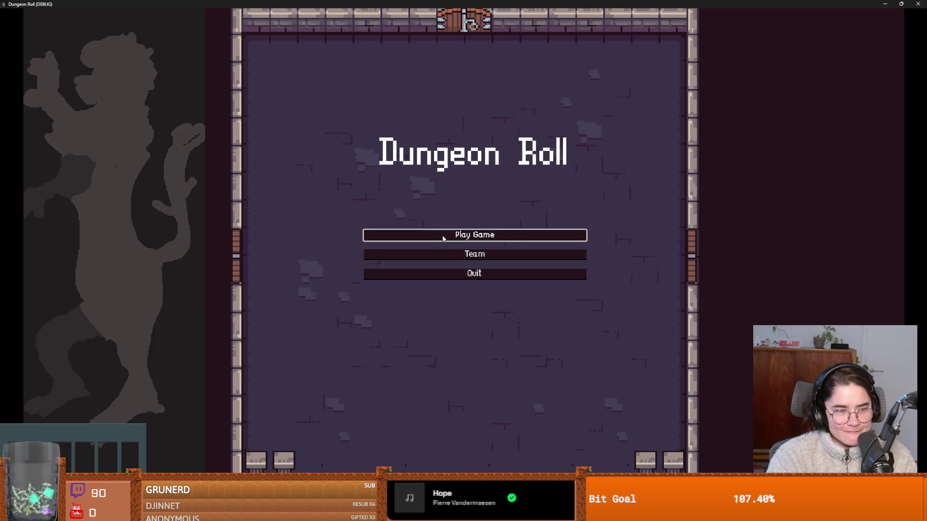
Start a Crusader run, reroll twice, enter the blue-skull room, then pause and end the run.
left_click(447, 233)
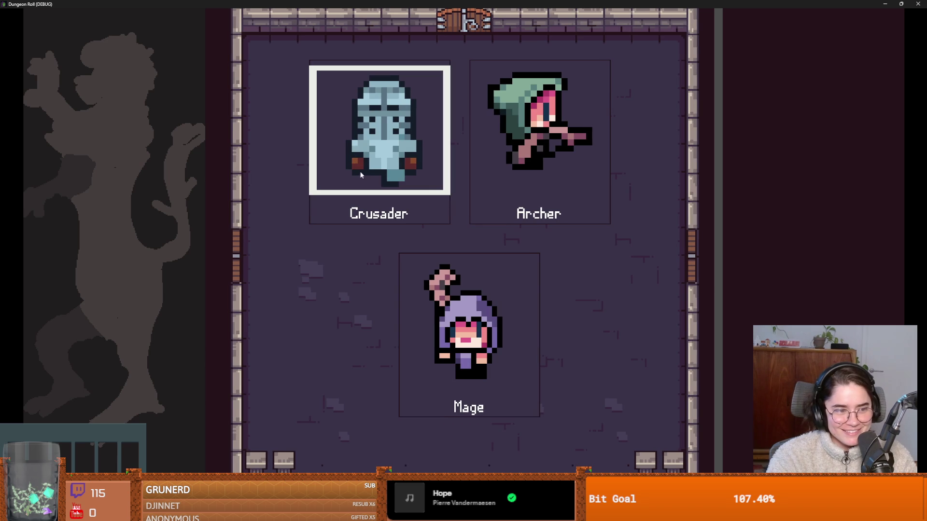
left_click(360, 175)
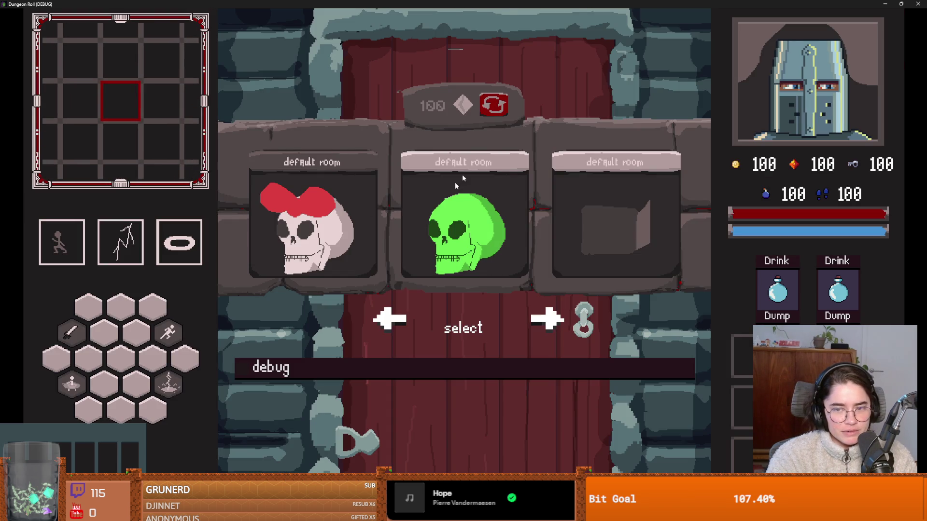
left_click(497, 105)
left_click(497, 105)
left_click(496, 105)
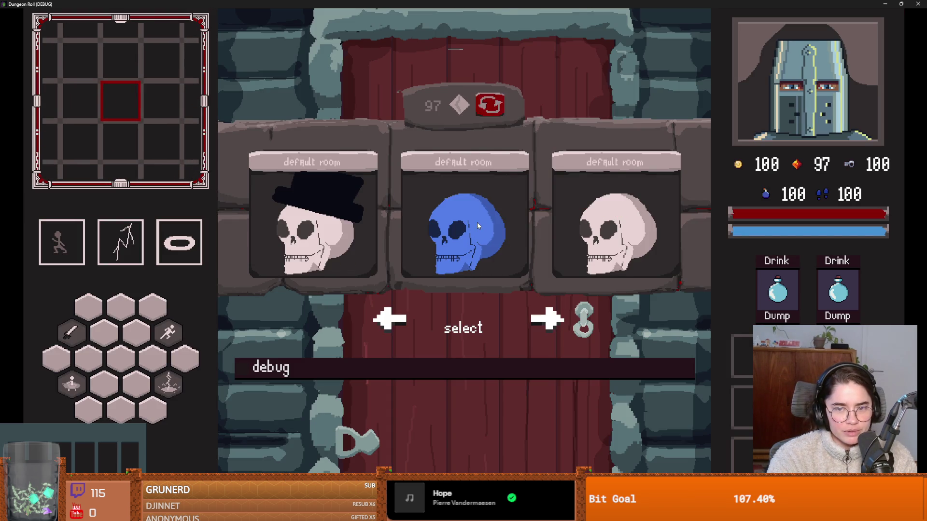
left_click(477, 226)
key("Escape")
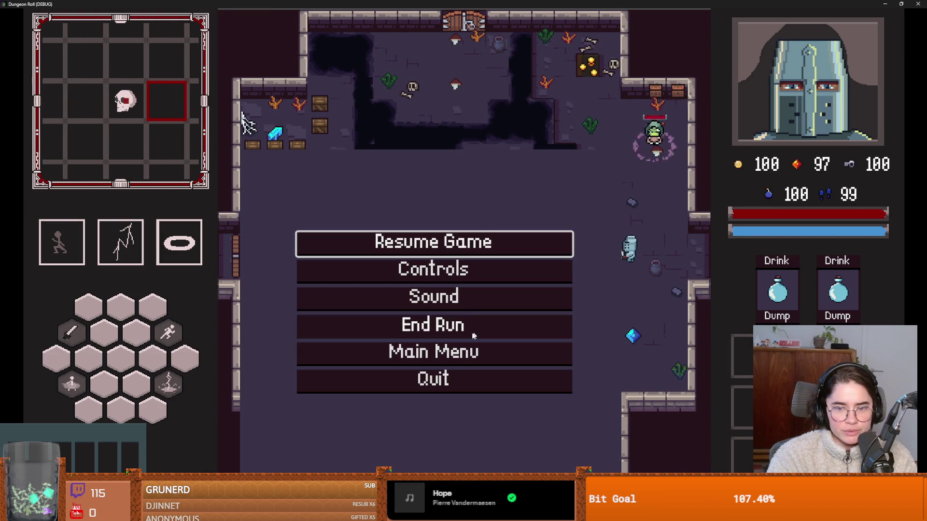
left_click(473, 335)
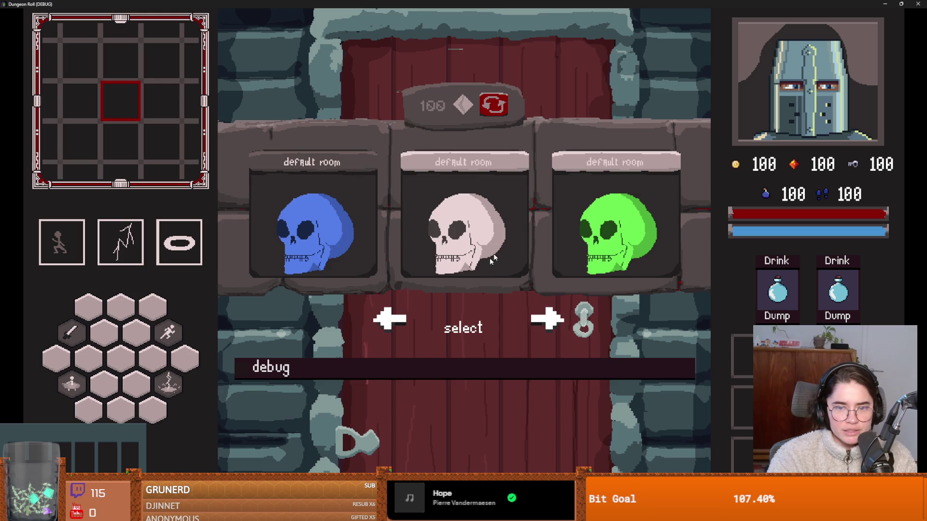
Begin a new run, walk to the pillared altar room, and fight skeletons with abilities.
left_click(579, 194)
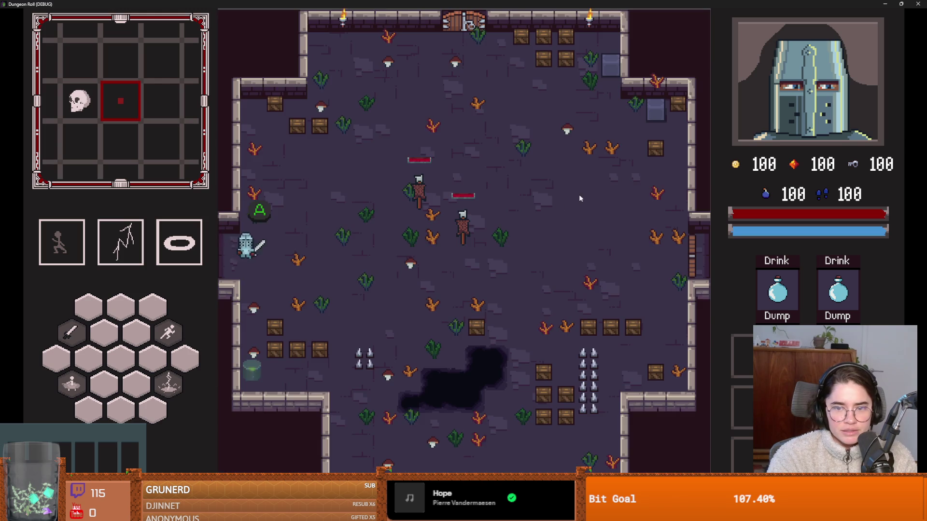
key("a")
key("a")
key("w")
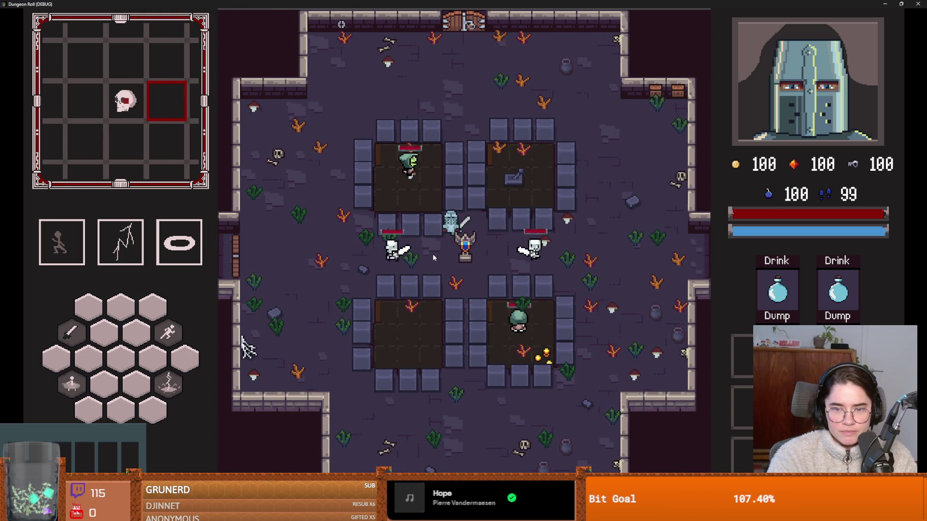
key("2")
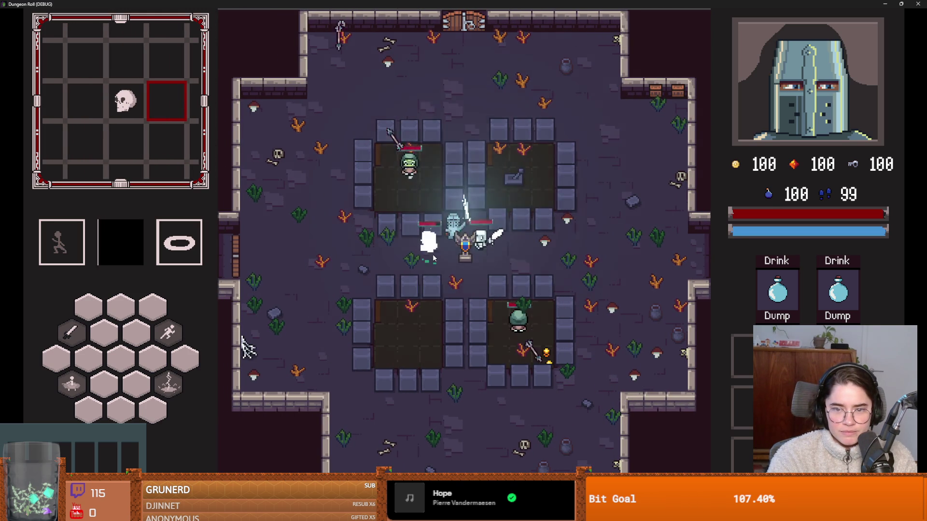
key("1")
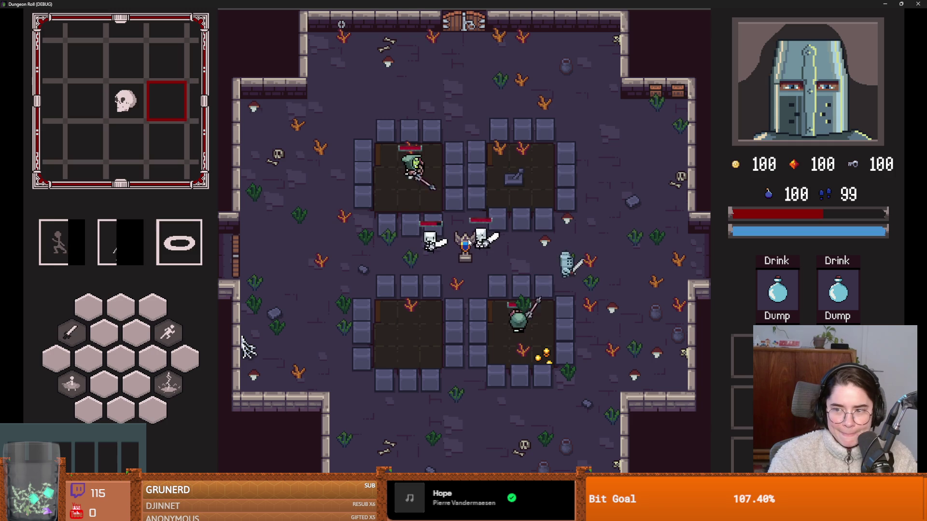
key("1")
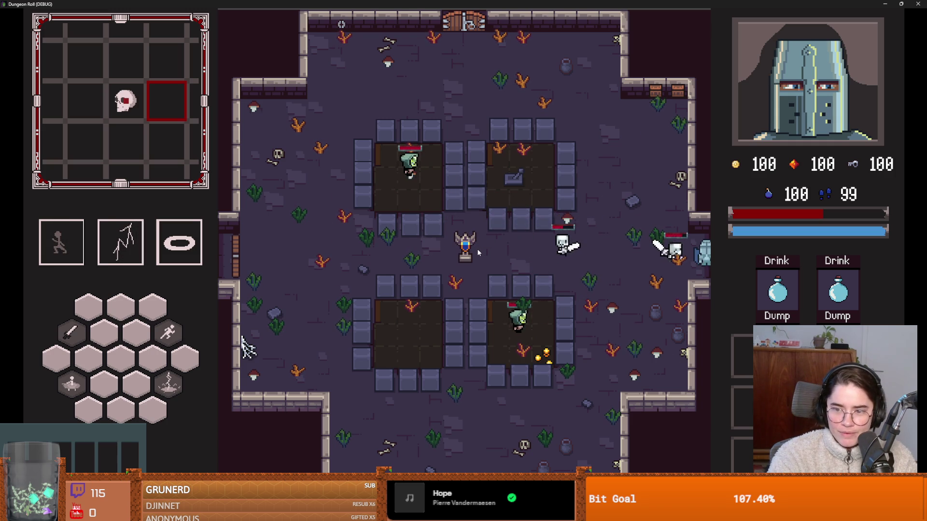
key("1")
key("2")
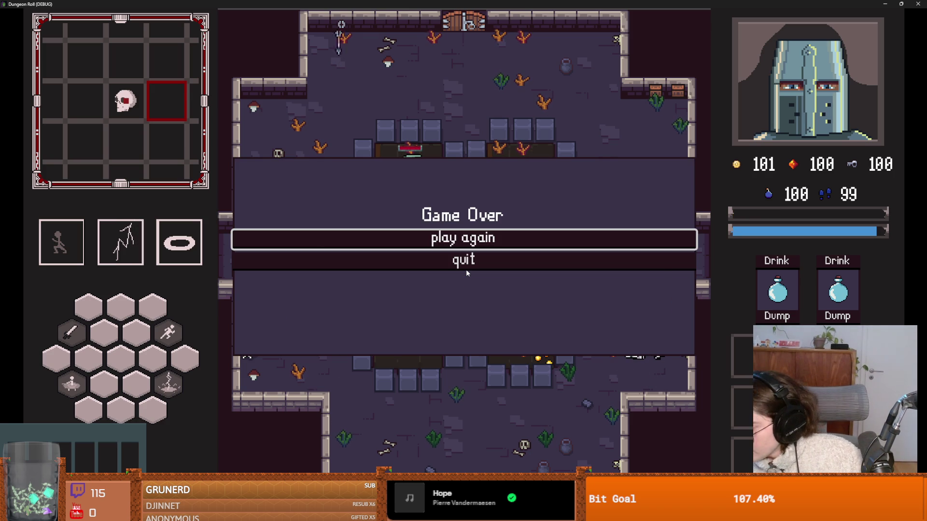
Start a fresh run, reroll the rooms three times, enter one, then abandon it from the pause menu.
left_click(457, 236)
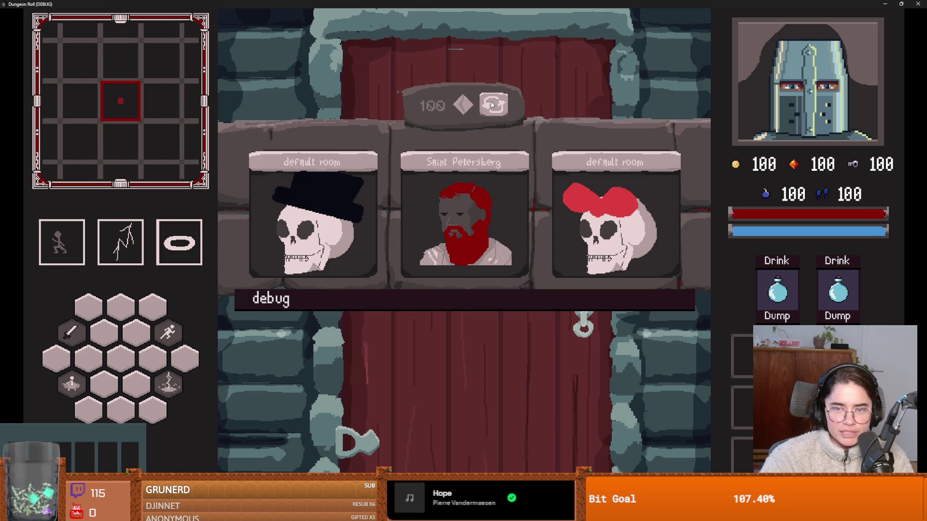
left_click(492, 104)
left_click(492, 105)
left_click(492, 105)
left_click(432, 185)
key("a")
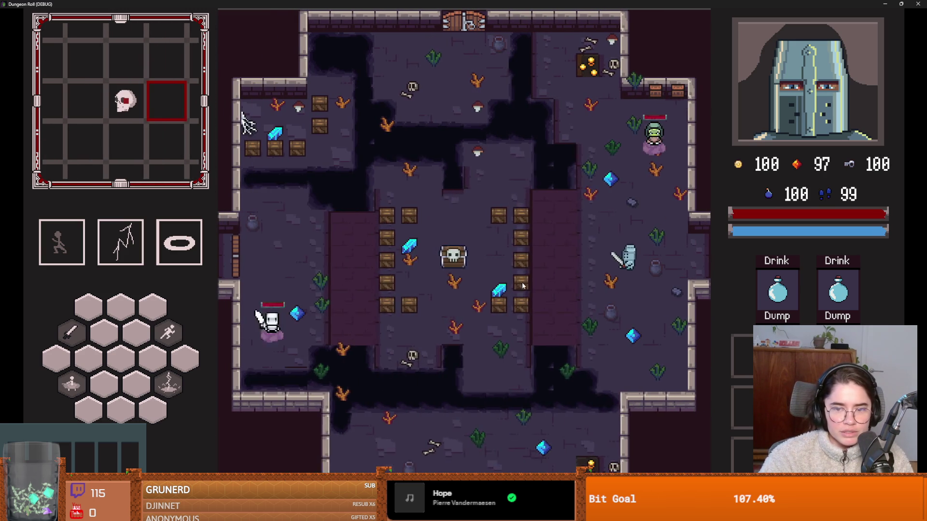
key("Escape")
left_click(447, 320)
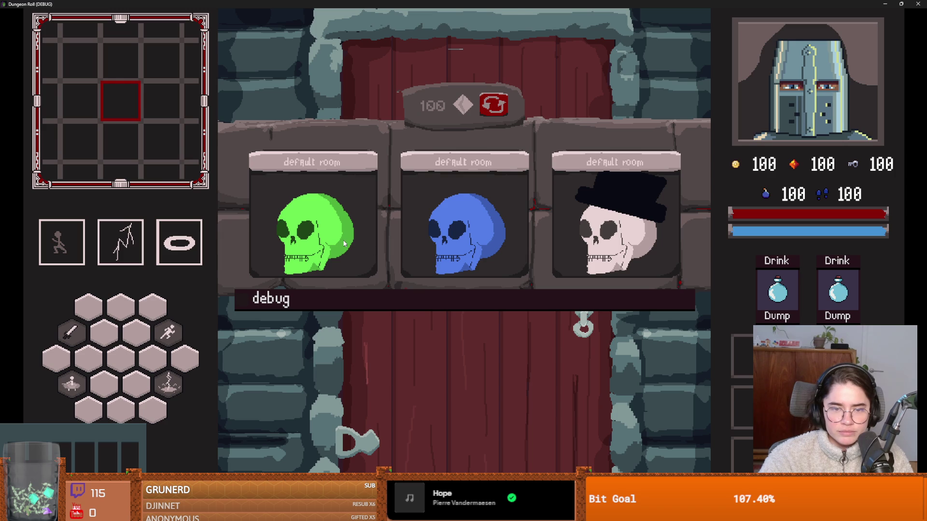
Enter the green skull room and fight the skeletons with sword, dash and lightning abilities.
left_click(345, 243)
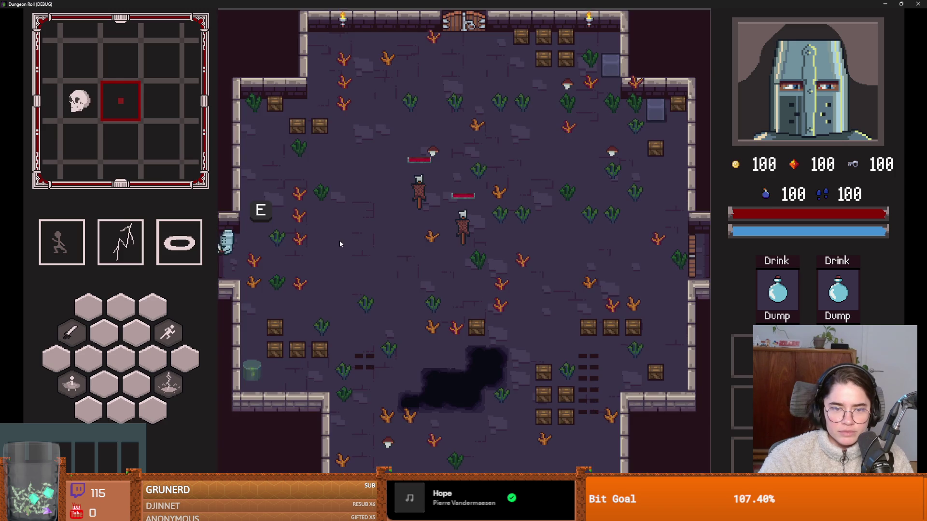
key("d")
key("2")
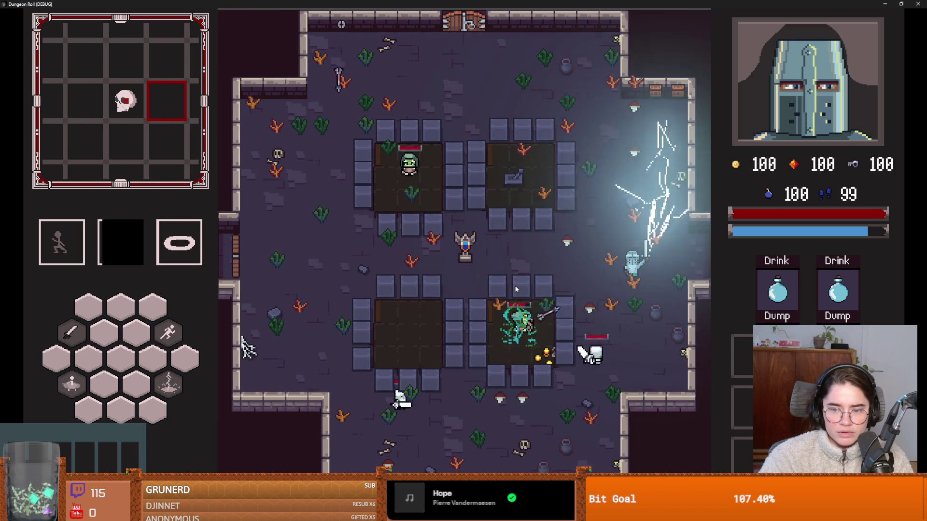
key("s")
key("1")
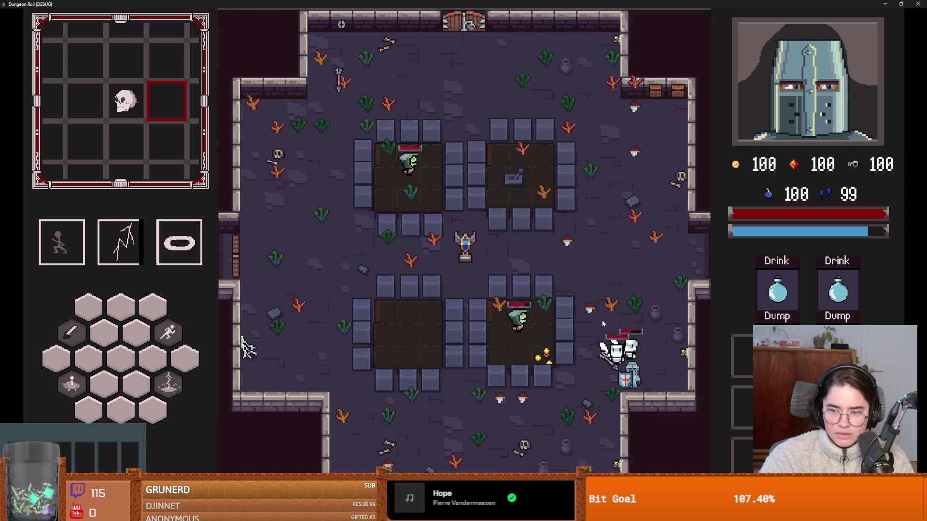
left_click(601, 319)
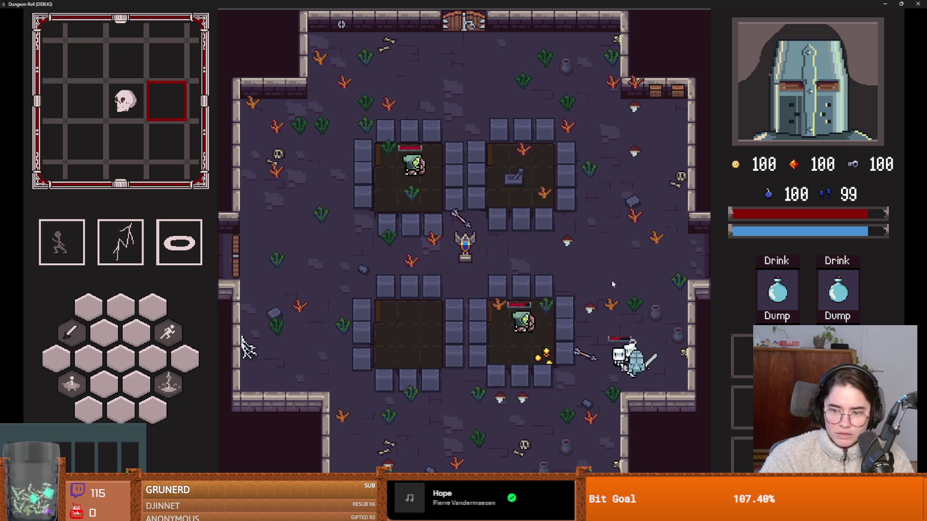
key("1")
key("2")
key("s")
key("a")
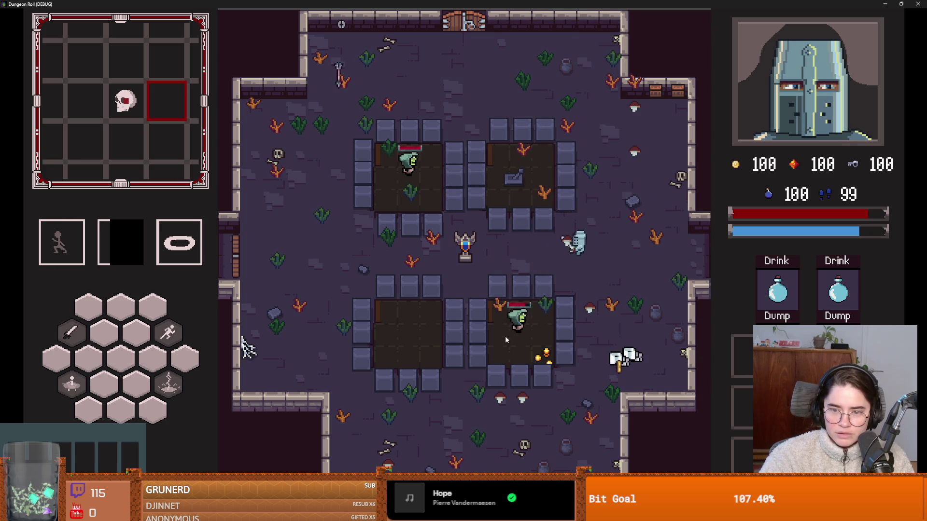
key("a")
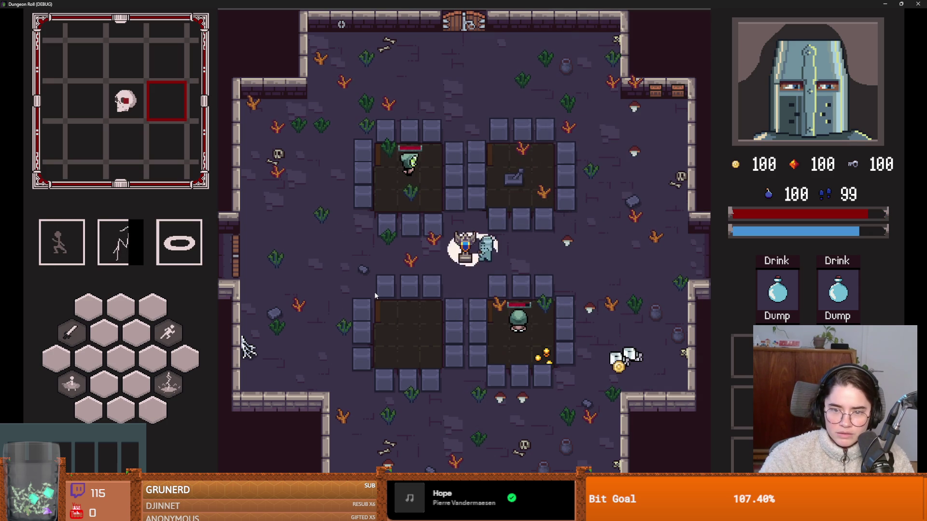
key("1")
Steer the knight around the top-left pedestal and green enemy, then close the debug game.
key("w")
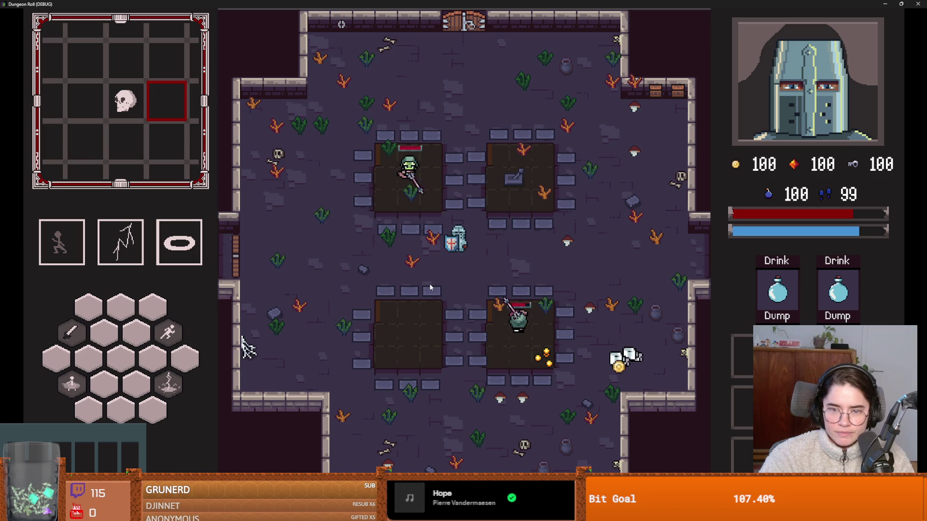
key("a")
key("w")
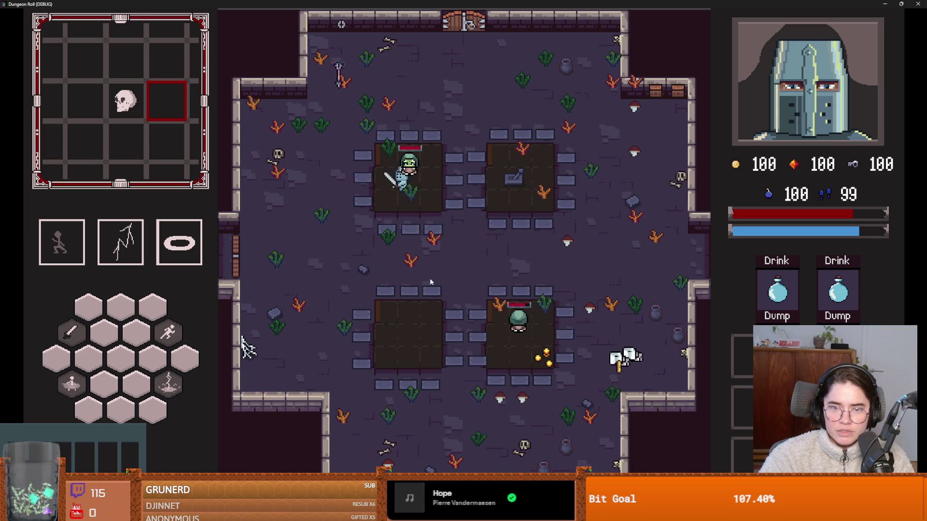
key("d")
key("w")
key("w")
key("a")
key("s")
key("d")
key("w")
key("a")
key("s")
key("d")
key("super+Down")
left_click(636, 114)
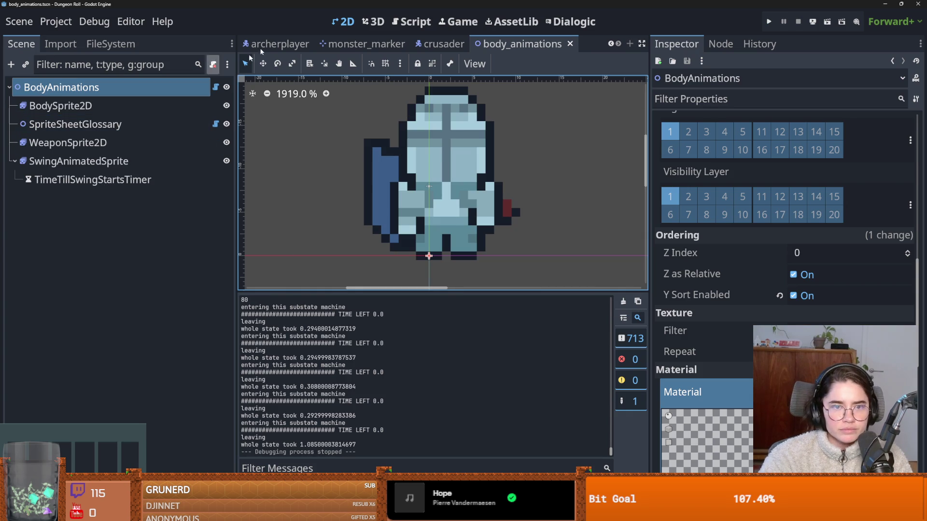
Save the current scene and open TilemapArena via a 'tilemap' FileSystem search.
key("ctrl+s")
left_click(110, 43)
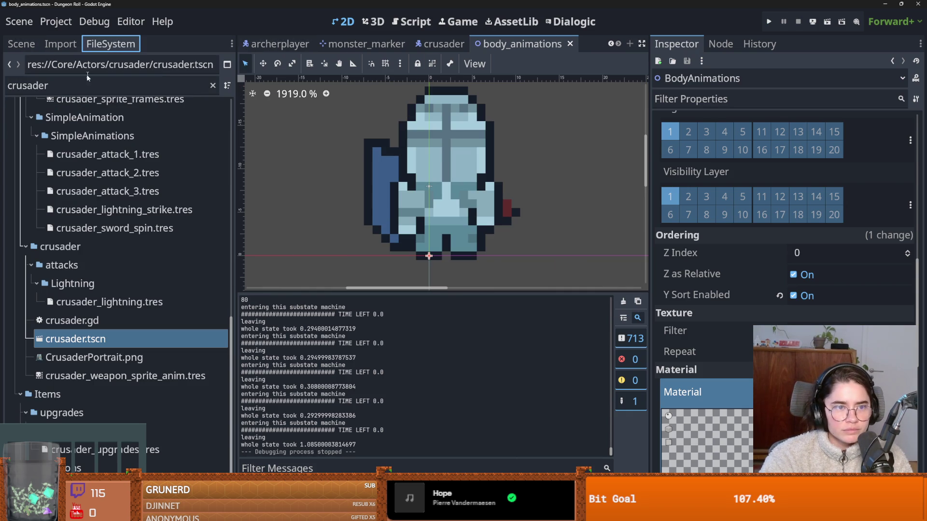
type("tilemap")
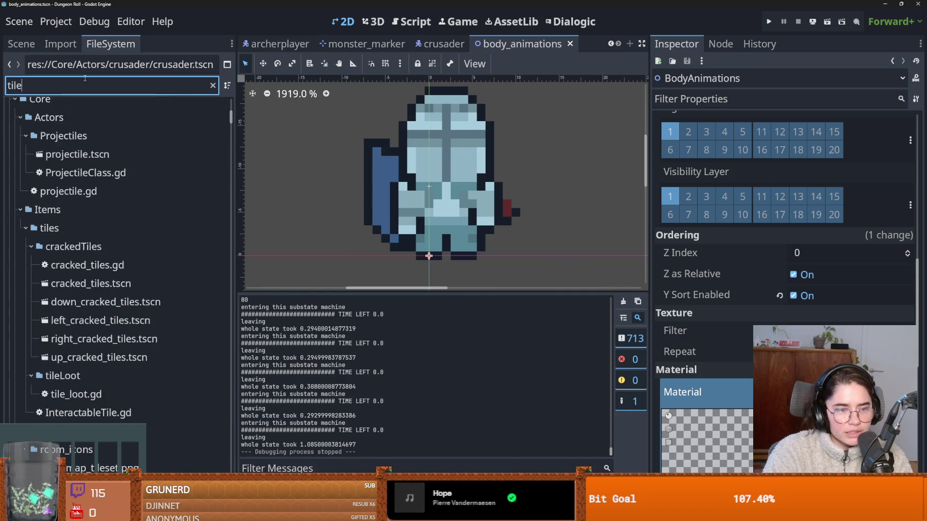
double_click(187, 357)
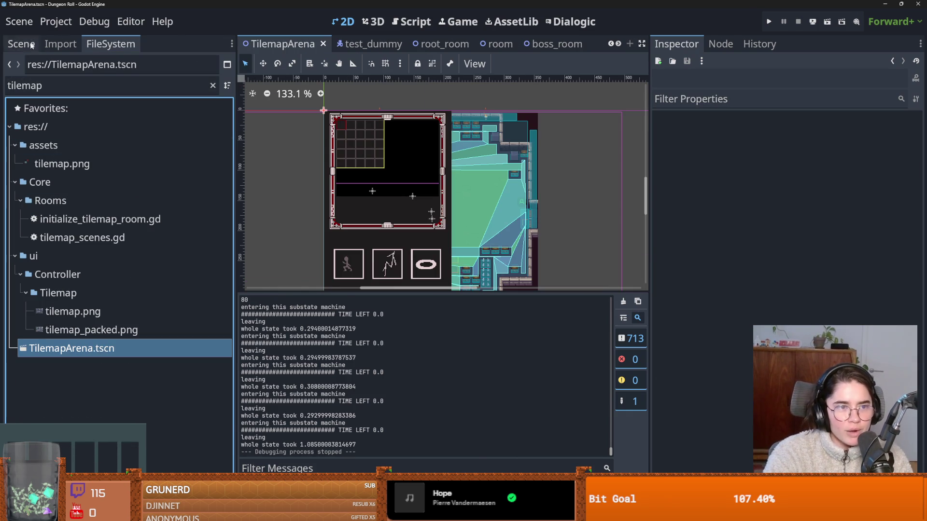
In root_room, enable Y Sort on the Monsters node, save, and run the game.
left_click(460, 43)
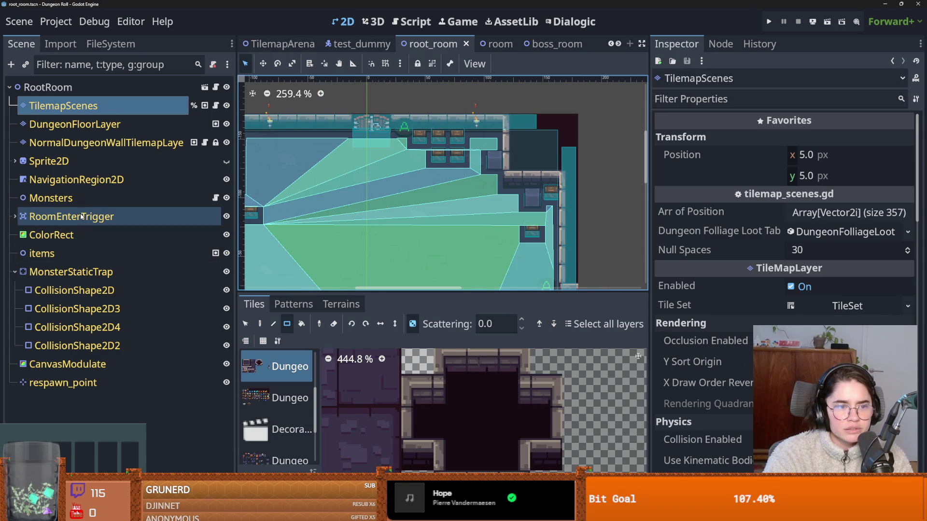
left_click(73, 198)
scroll(782, 290, "down", 5)
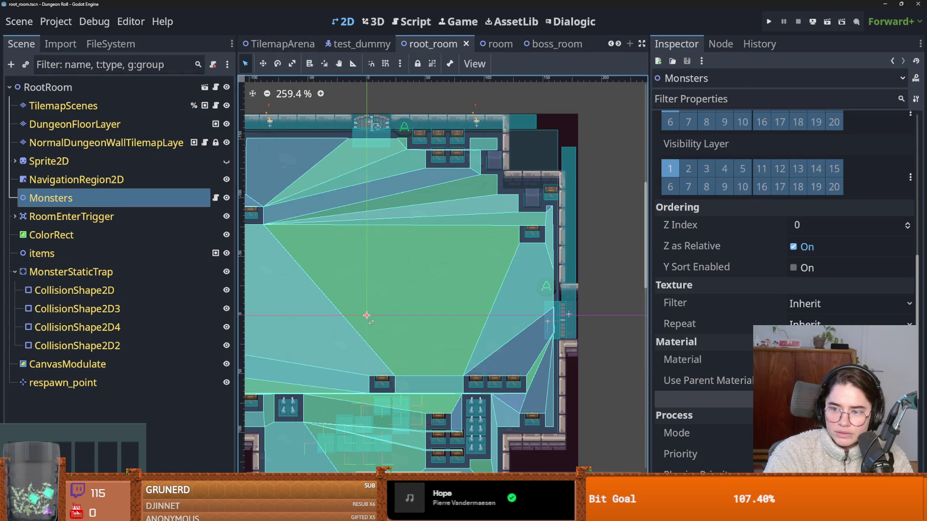
left_click(793, 268)
key("ctrl+s")
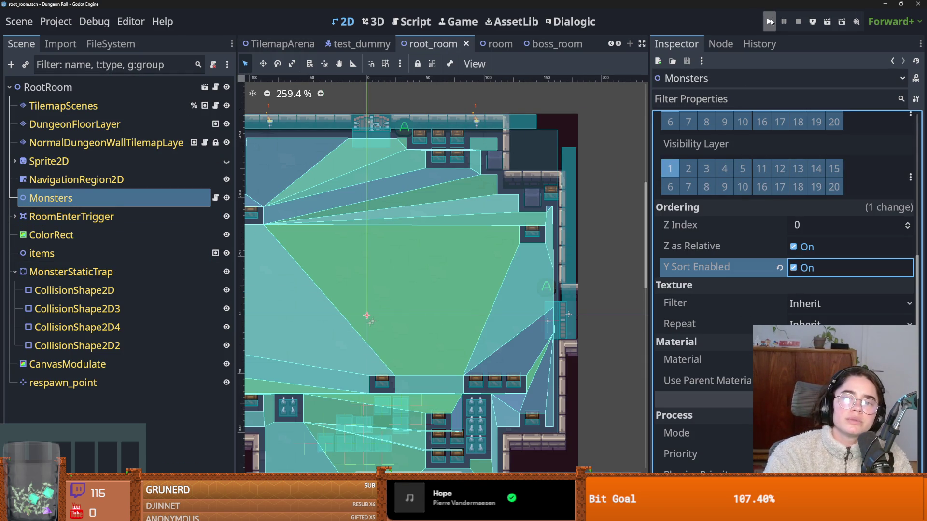
left_click(770, 22)
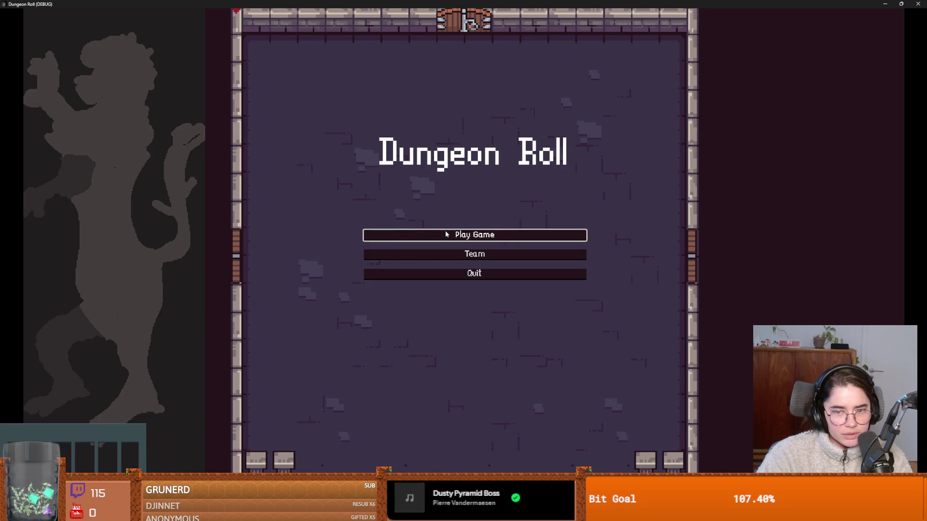
Start a Crusader game, reroll the rooms three times, pick one and walk through the right door.
left_click(446, 234)
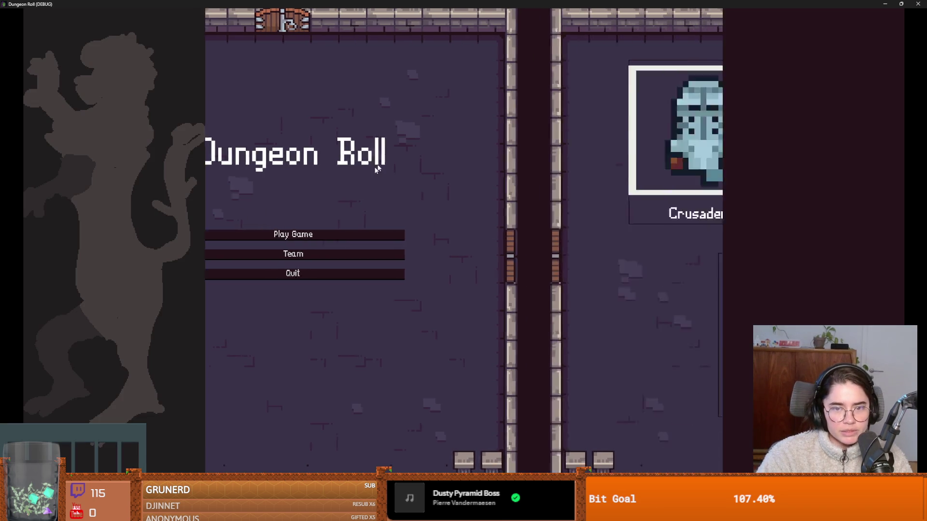
left_click(336, 203)
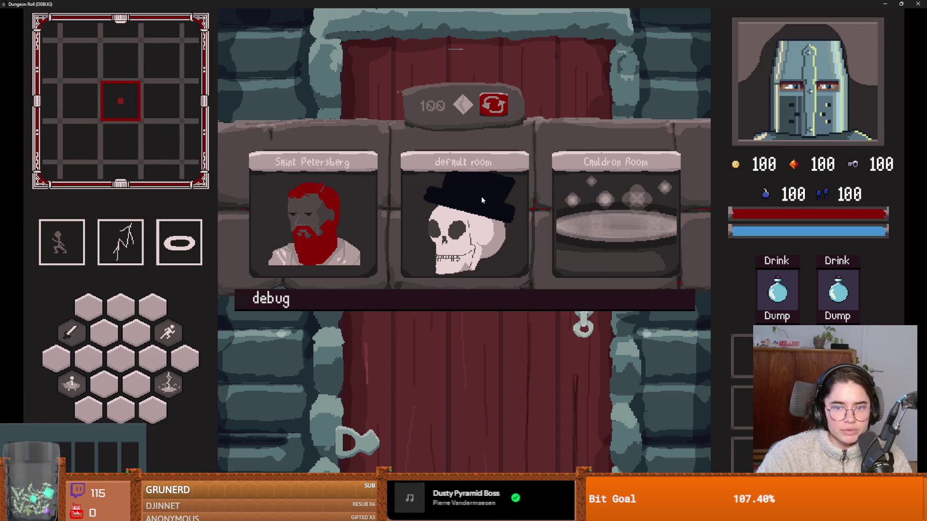
left_click(492, 104)
left_click(497, 103)
left_click(497, 103)
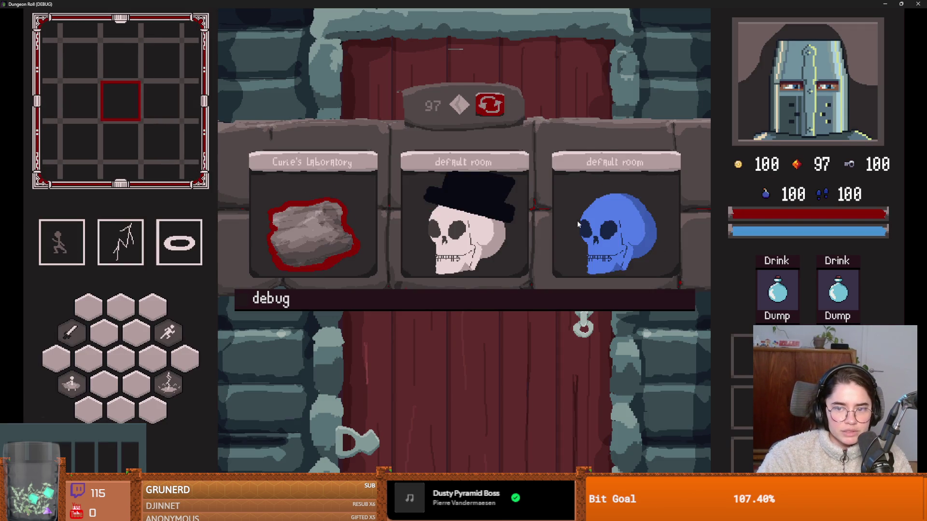
left_click(576, 222)
key("d")
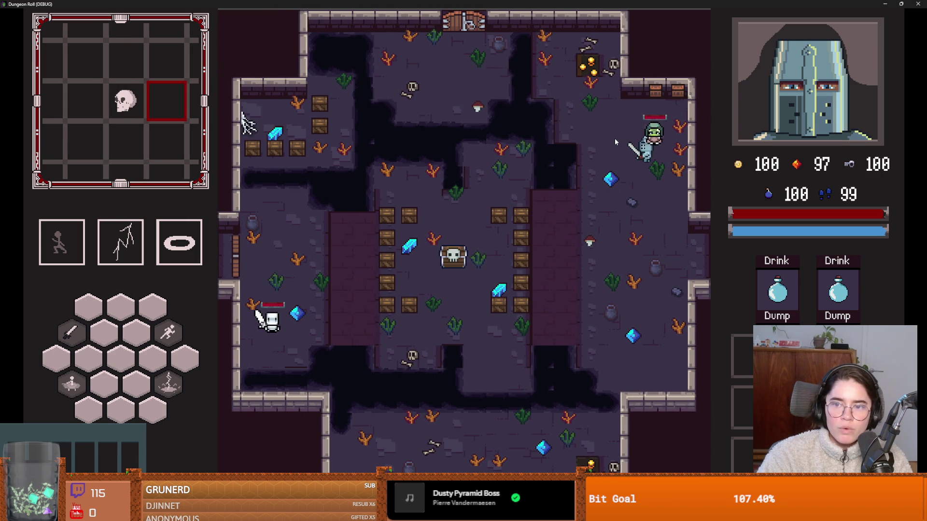
key("super+Down")
Stop the debug run, check Monsters' Y Sort, and scroll through the TilemapArena tile layer settings.
left_click(692, 184)
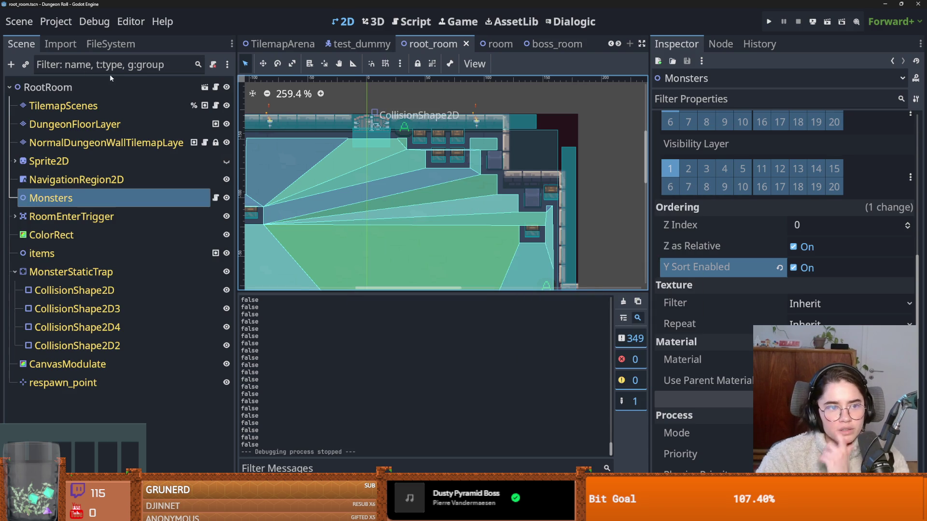
scroll(784, 290, "down", 4)
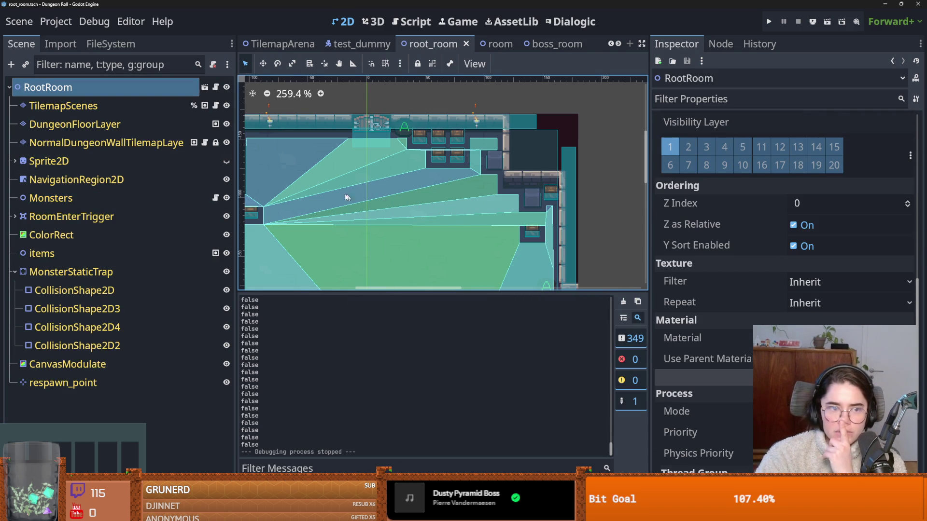
left_click(73, 198)
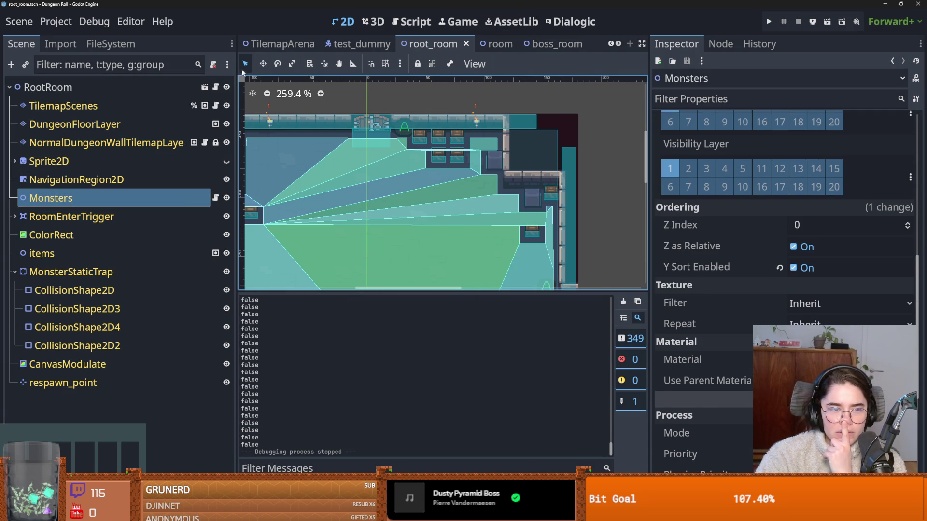
left_click(318, 39)
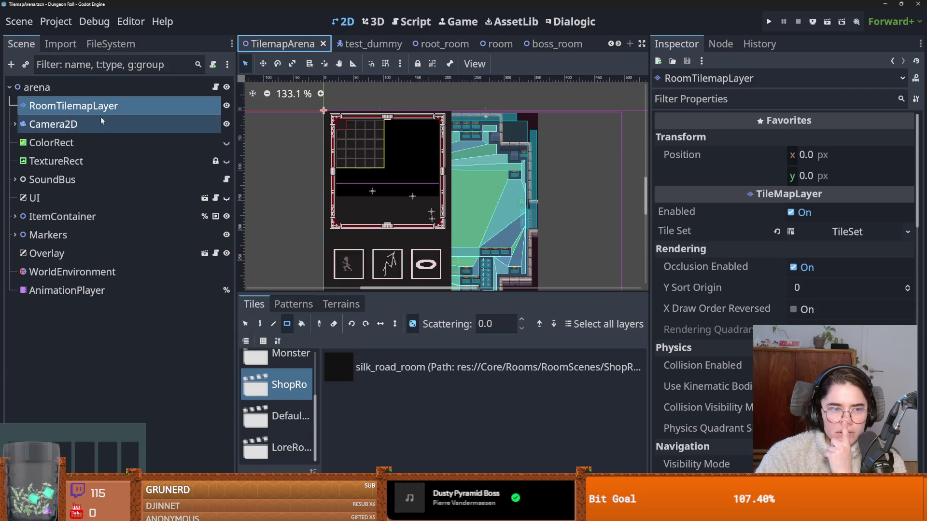
scroll(785, 241, "down", 15)
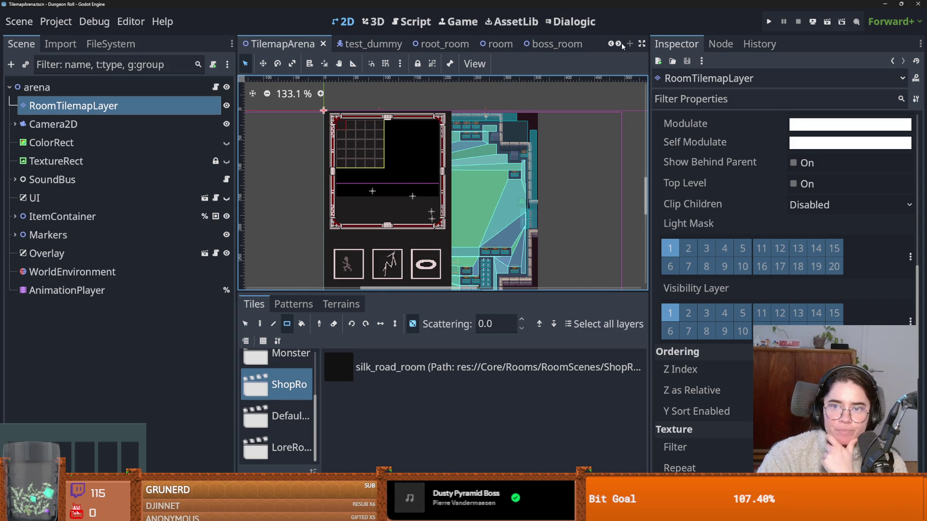
scroll(619, 45, "down", 5)
scroll(619, 46, "down", 3)
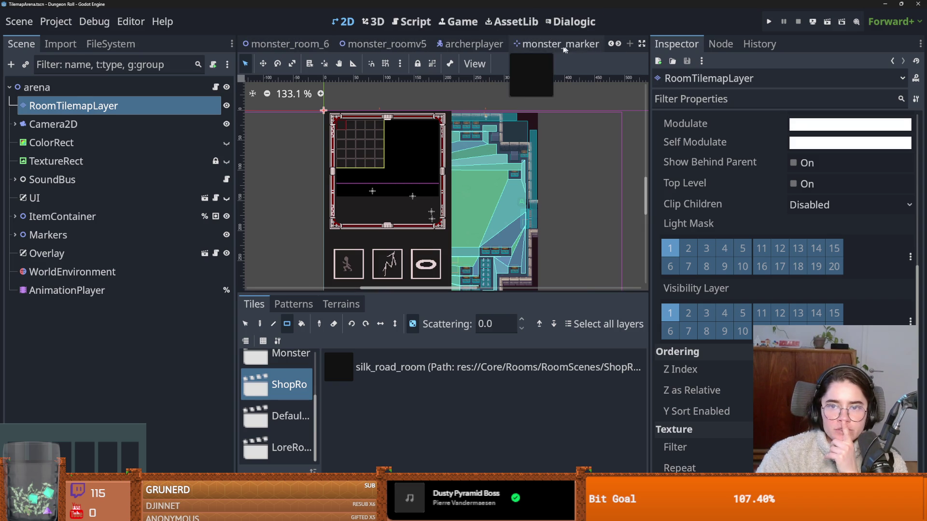
Open monster_marker, narrow the Inspector, and save the crusader scene.
left_click(584, 47)
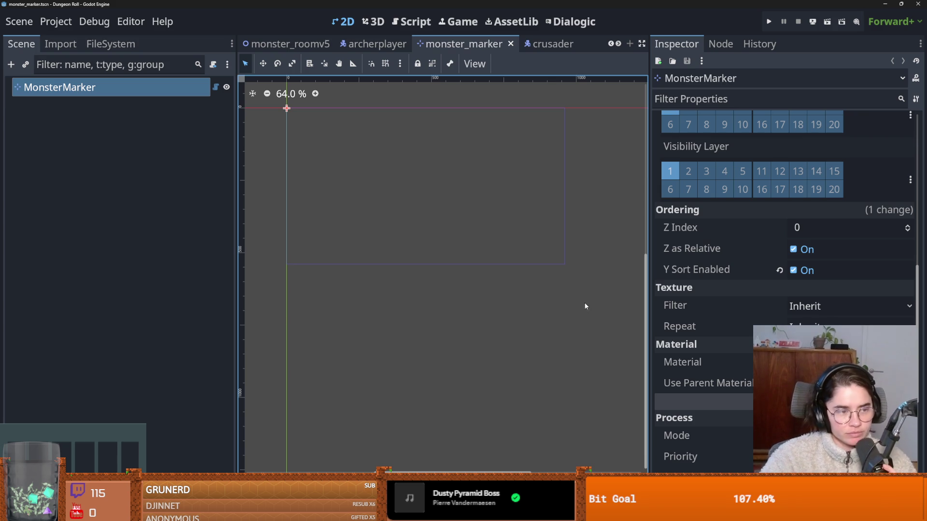
left_click_drag(647, 110, 806, 86)
left_click(540, 44)
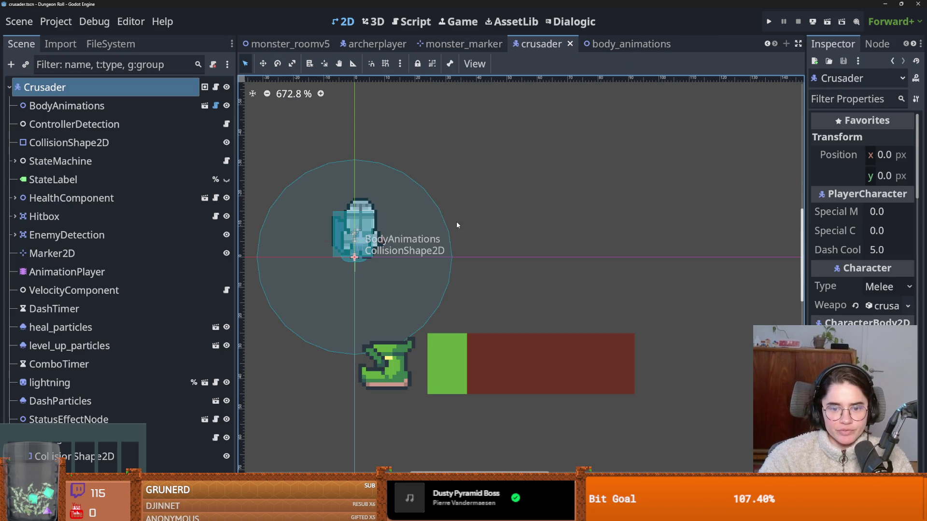
key("ctrl+s")
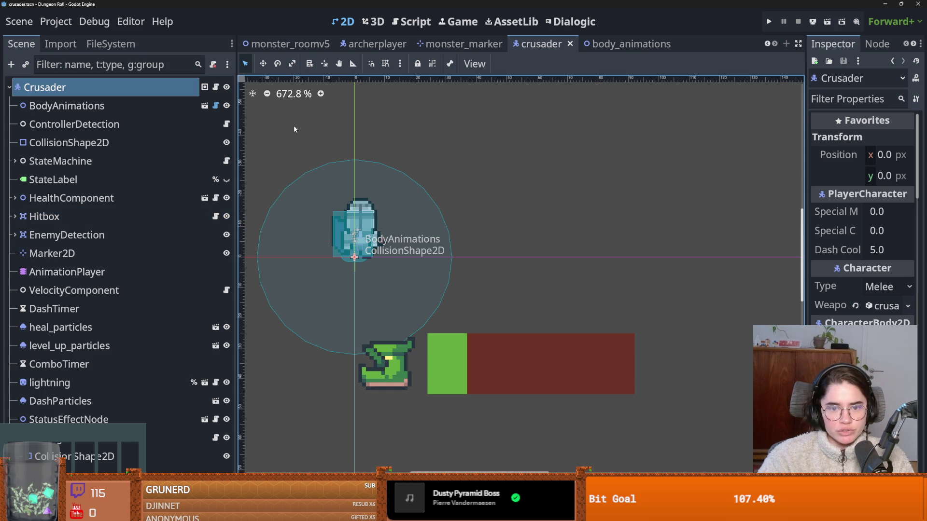
Close all open scenes from the scene tab context menu.
mouse_move(250, 48)
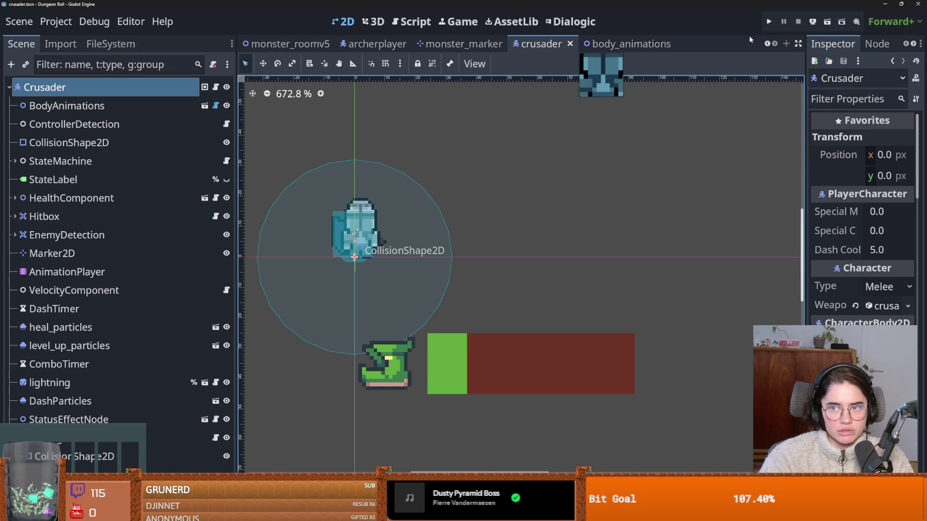
mouse_move(383, 47)
right_click(464, 47)
left_click(521, 236)
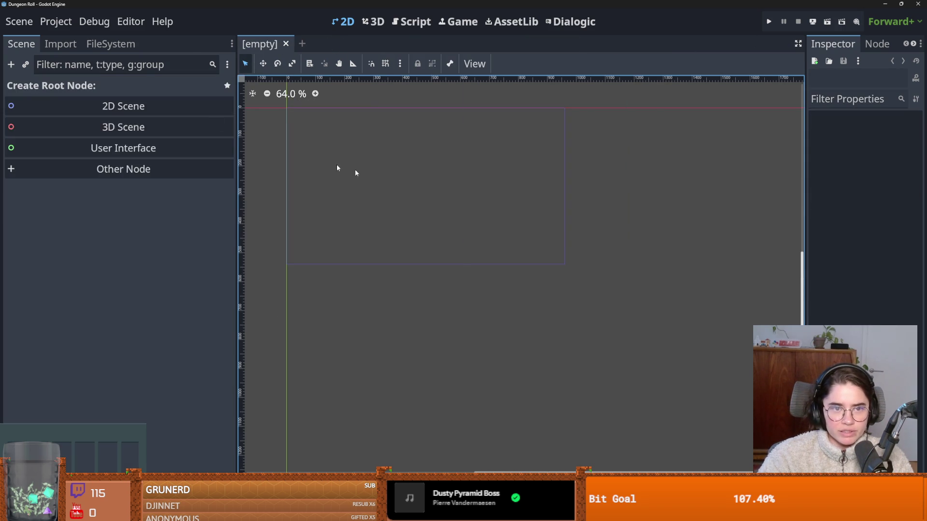
Filter FileSystem for 'room' and open room.tscn from the RootRooms folder.
left_click(125, 46)
left_click(106, 94)
key("ctrl+a")
type("crus")
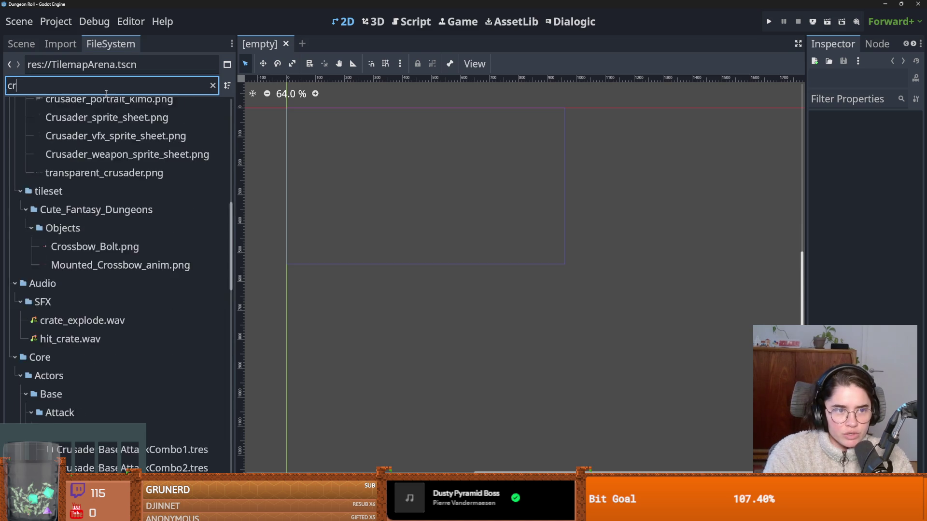
key("BackSpace")
key("BackSpace")
key("BackSpace")
type("room")
left_click(95, 177)
double_click(96, 195)
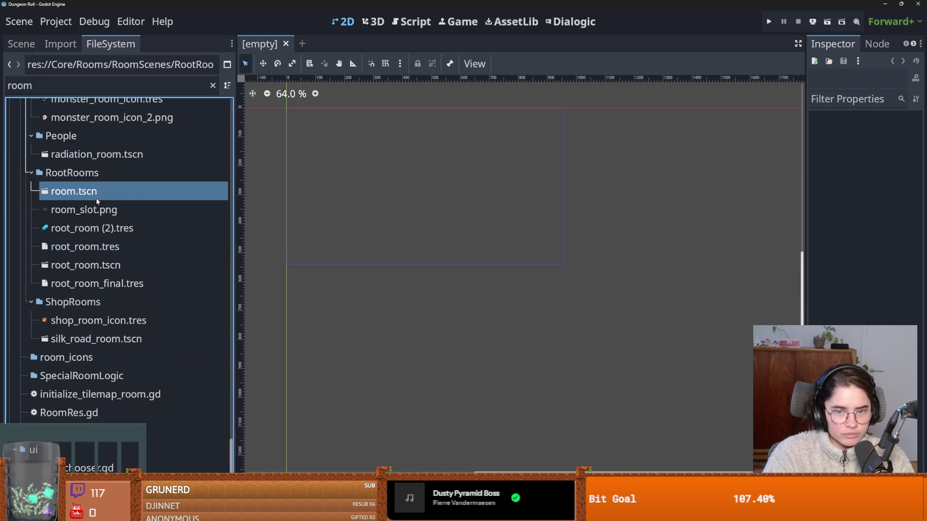
left_click(20, 44)
Instance the crusader scene as a child of RootRoom.
scroll(352, 128, "up", 4)
left_click(47, 88)
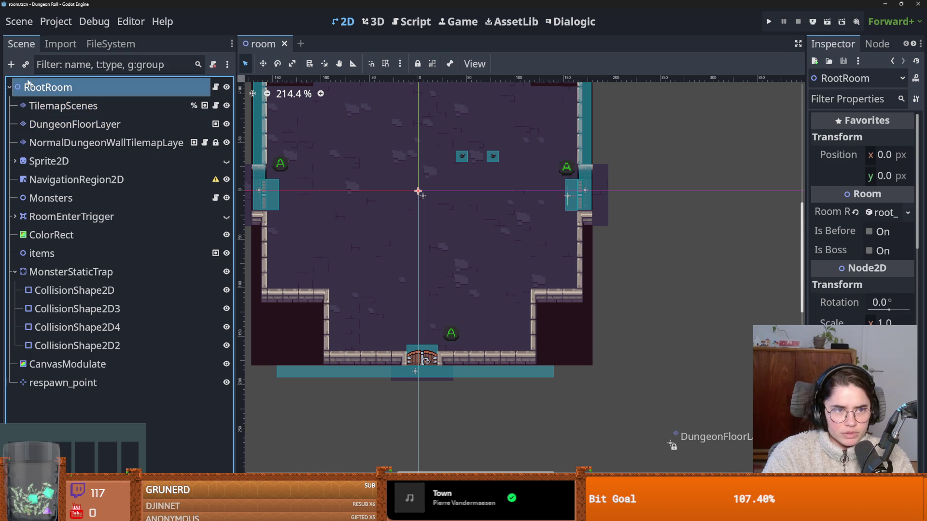
left_click(30, 65)
type("crusa")
key("Return")
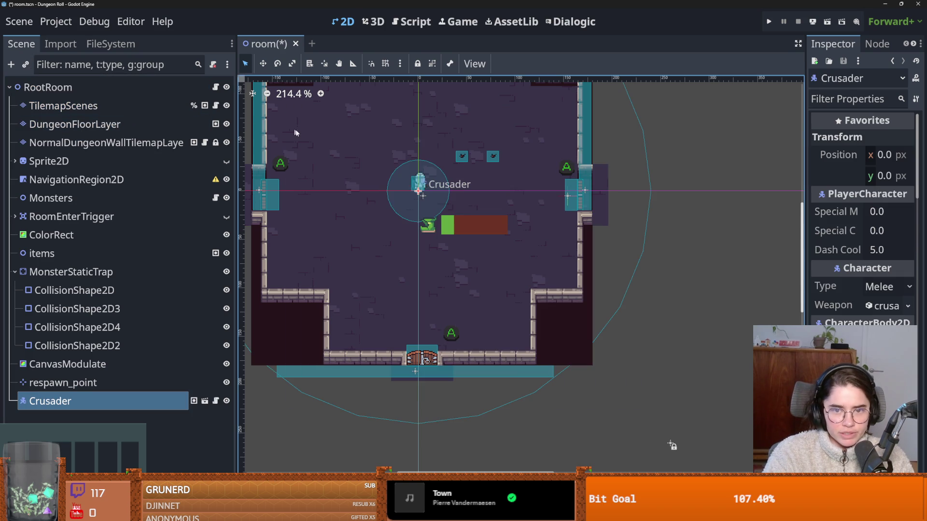
Add a monster_marker under Monsters with an archer_enemy inside it.
left_click(51, 198)
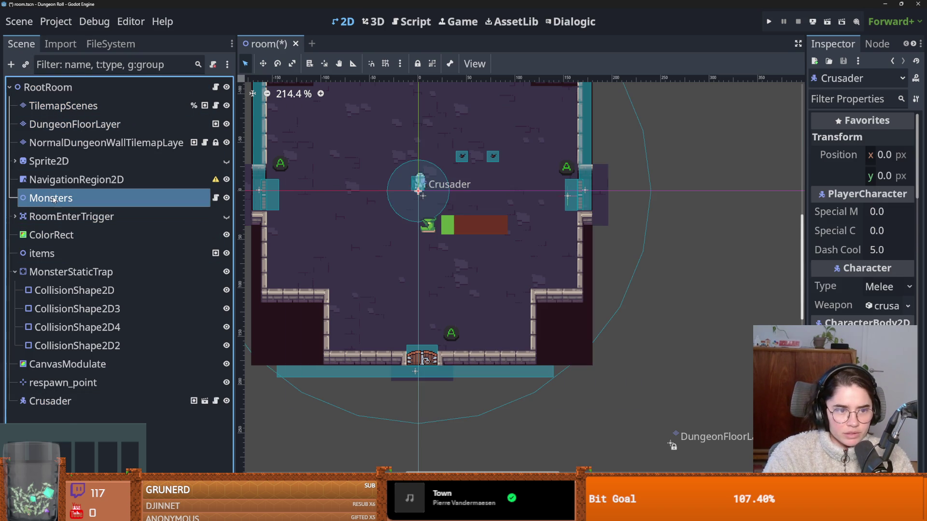
left_click(26, 65)
type("s")
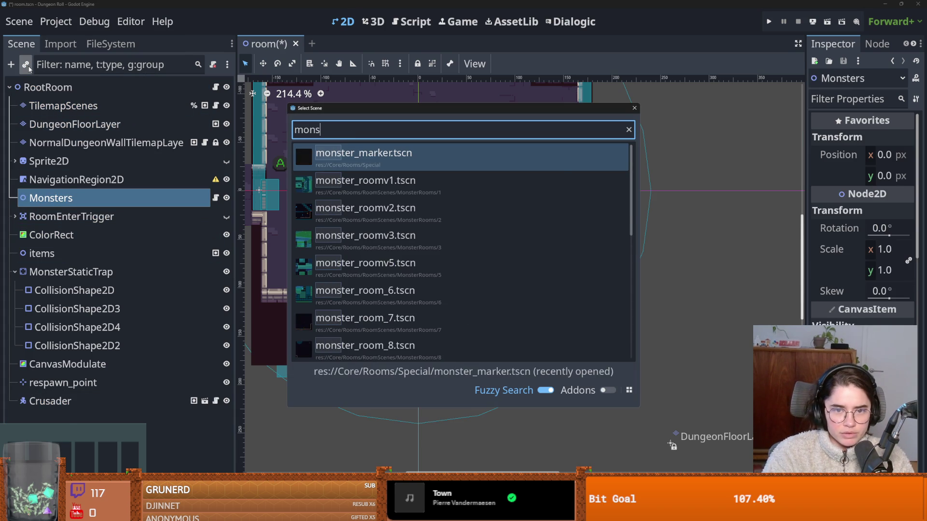
key("Return")
left_click(26, 64)
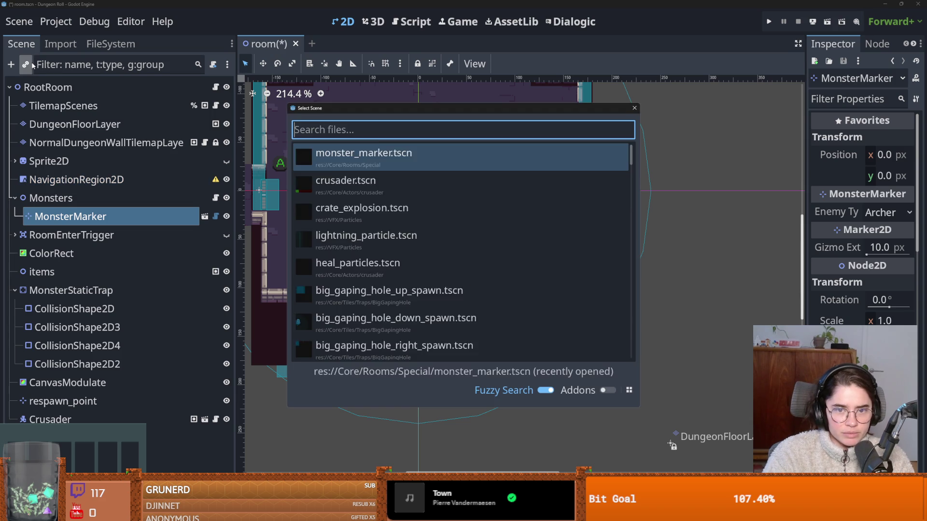
type("archer")
key("Escape")
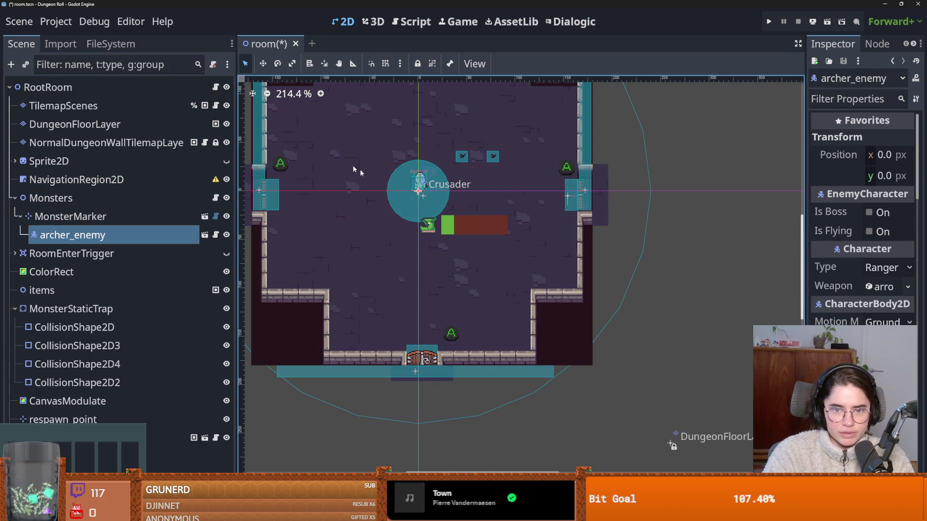
Nudge the Crusader in the viewport so it overlaps the archer enemy.
scroll(417, 195, "up", 4)
left_click(417, 177)
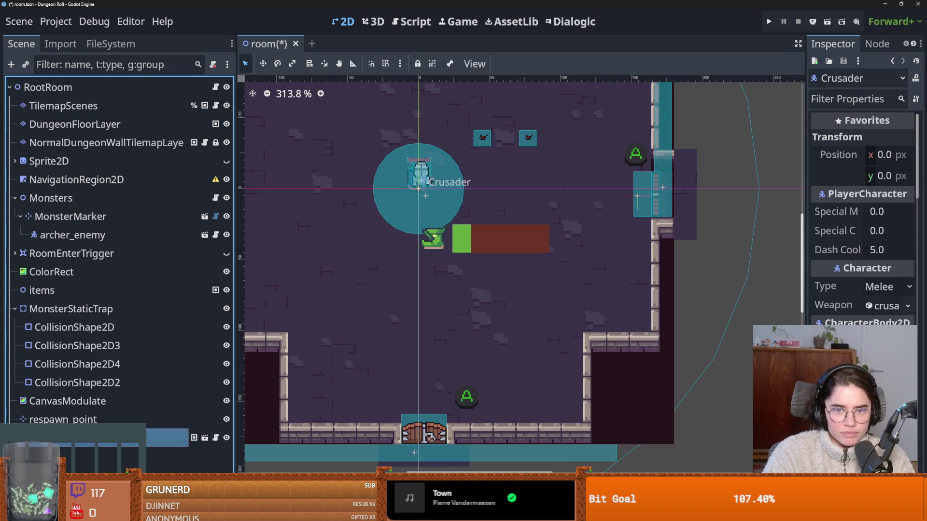
mouse_move(416, 177)
left_mouse_down()
mouse_move(421, 207)
mouse_move(418, 185)
mouse_move(394, 156)
mouse_move(429, 171)
mouse_move(405, 171)
mouse_move(408, 188)
left_mouse_up()
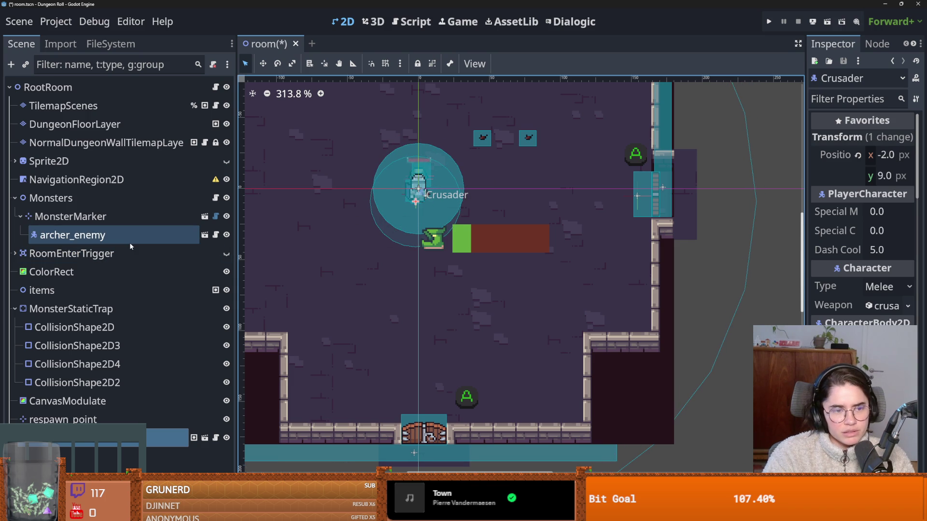
left_click(216, 87)
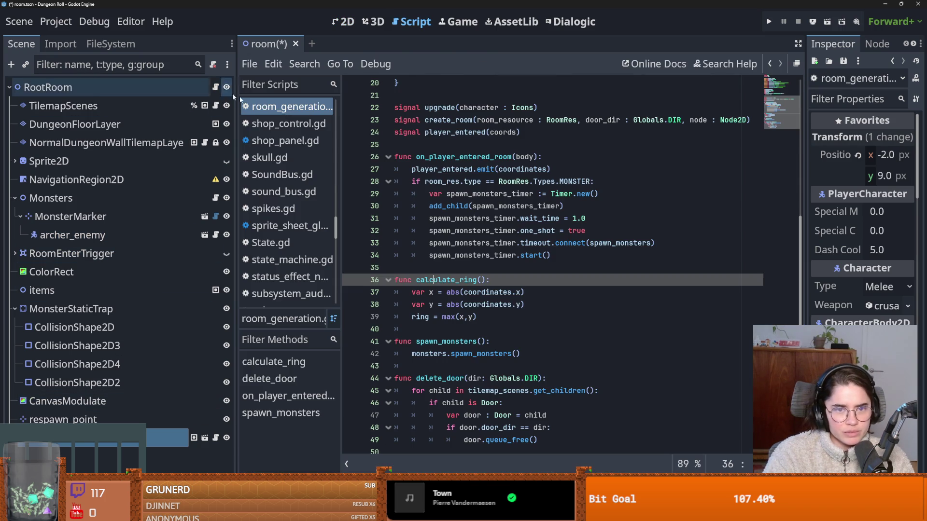
Delete the Crusader and archer_enemy nodes and save the room scene.
left_click(155, 122)
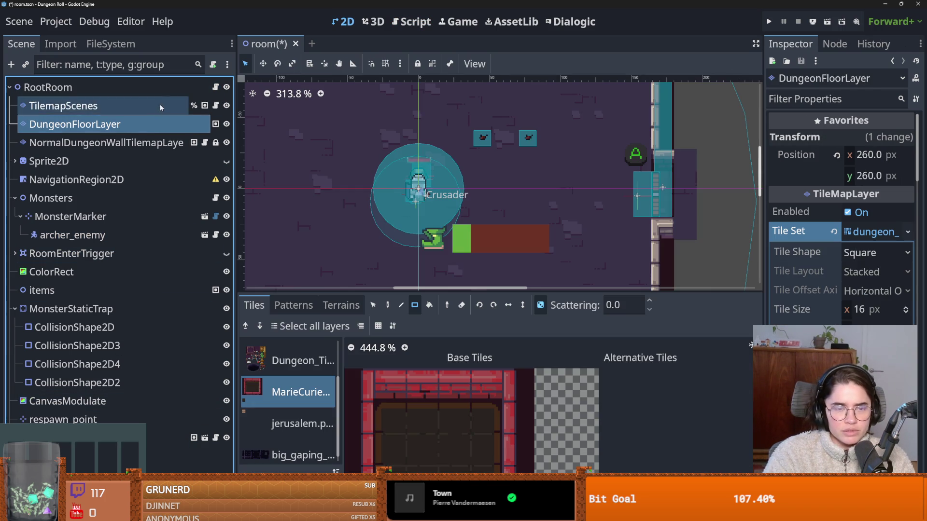
right_click(46, 438)
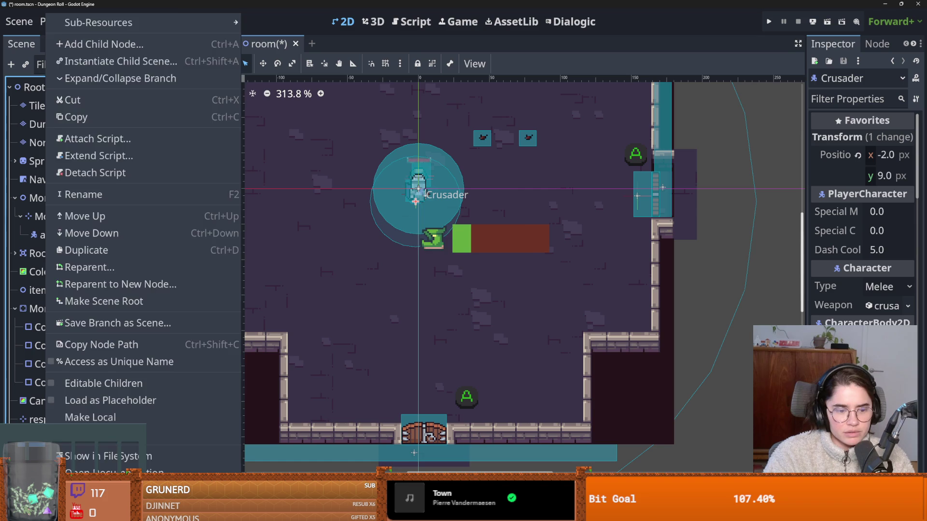
left_click(72, 480)
left_click(441, 275)
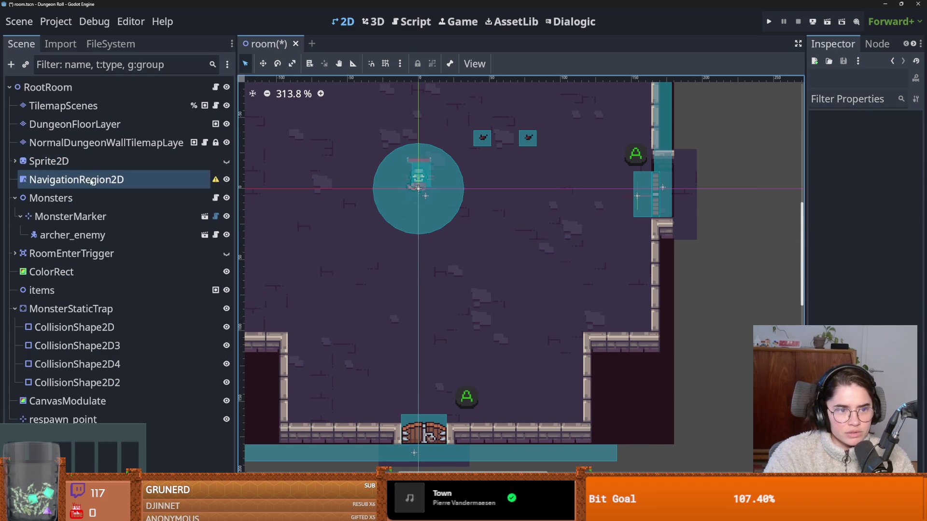
right_click(78, 236)
left_click(111, 490)
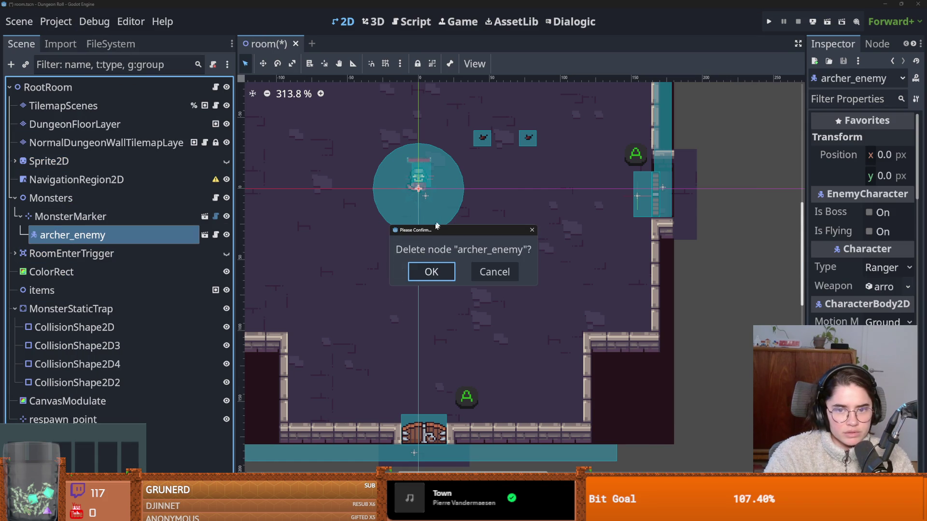
left_click(430, 271)
key("ctrl+s")
Reopen TilemapArena.tscn through a 'tilemap' FileSystem filter.
left_click(111, 44)
triple_click(72, 89)
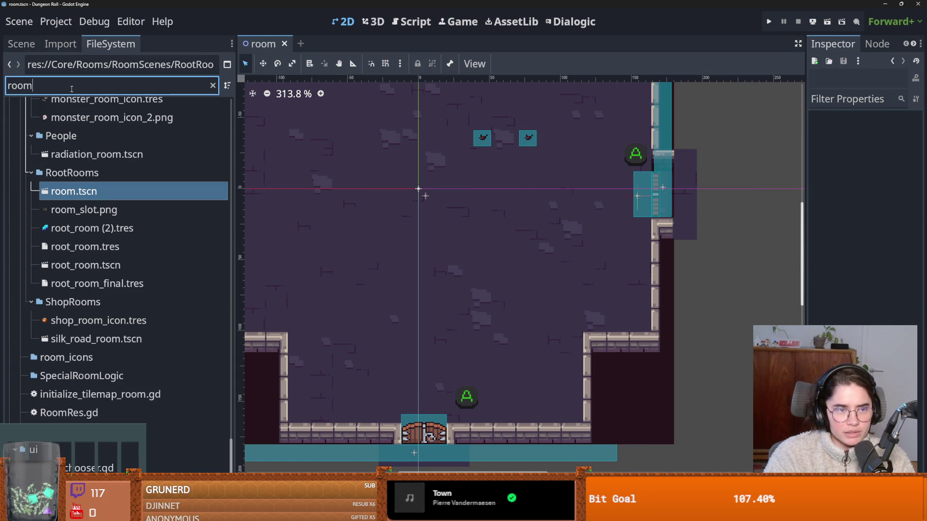
type("tilemap")
double_click(72, 348)
left_click(21, 44)
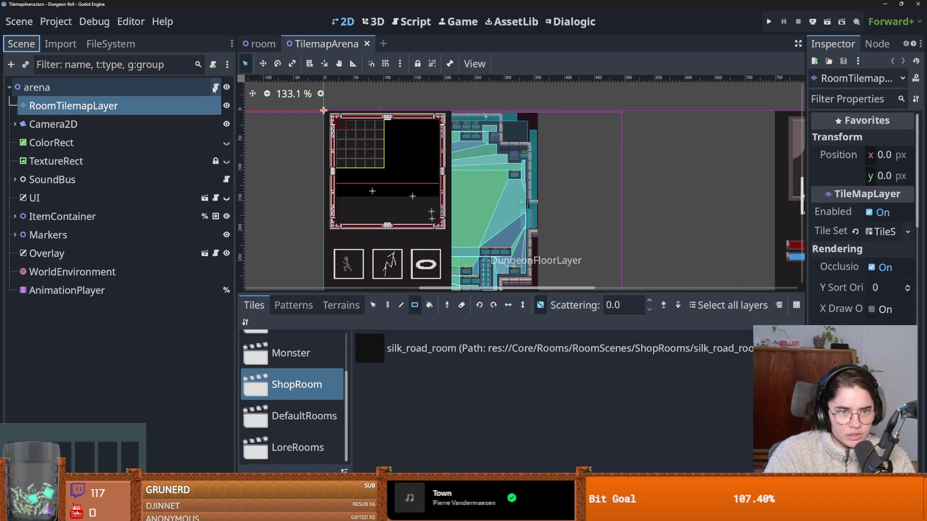
View the arena script, return to the arena's 2D layout, and widen the Inspector.
left_click(216, 87)
mouse_move(800, 139)
left_mouse_down()
mouse_move(803, 112)
mouse_move(805, 122)
left_mouse_up()
scroll(506, 146, "down", 1)
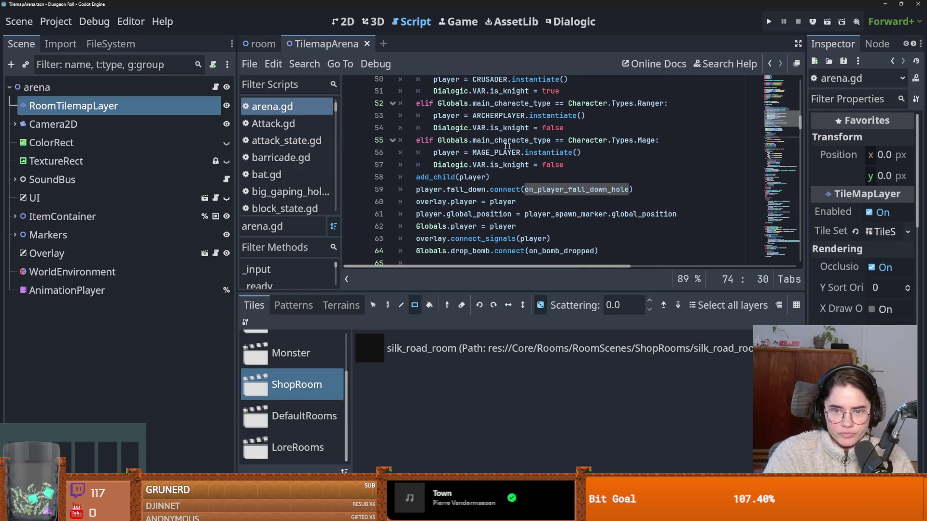
double_click(37, 87)
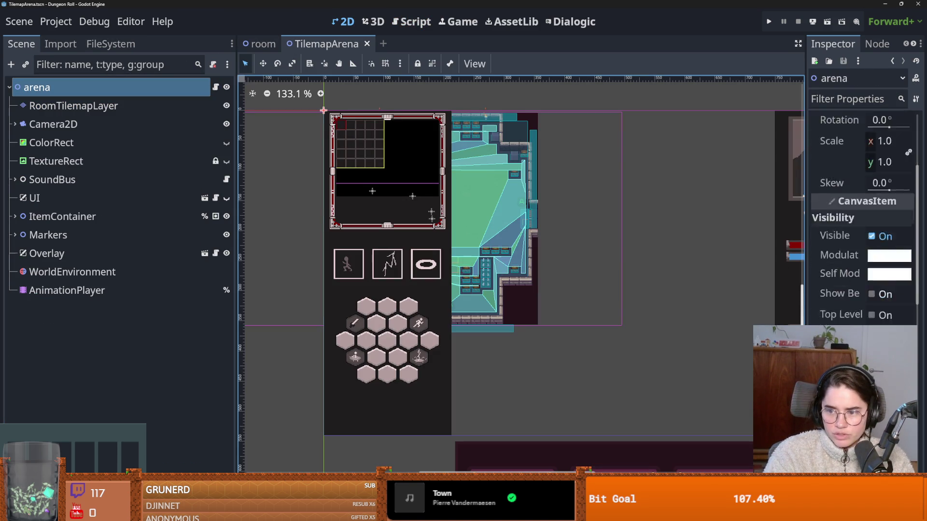
left_click_drag(806, 311, 714, 309)
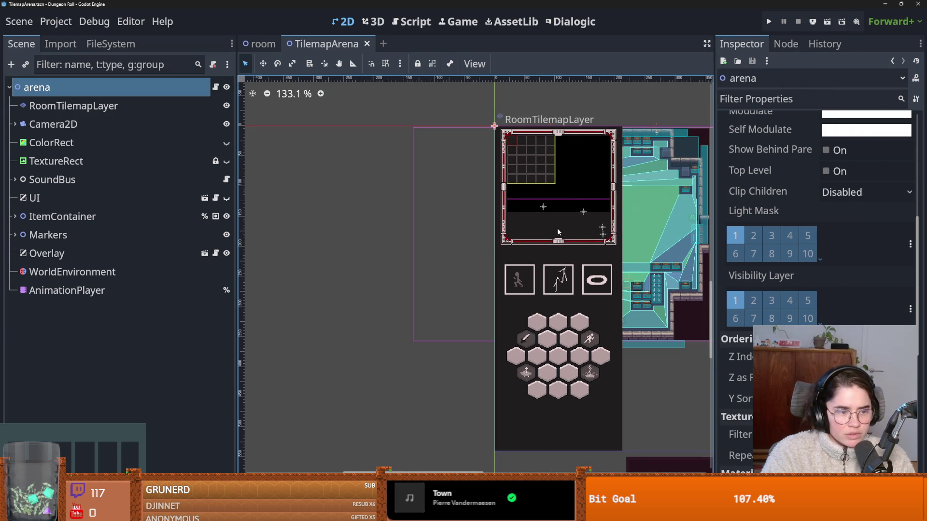
scroll(543, 225, "up", 2)
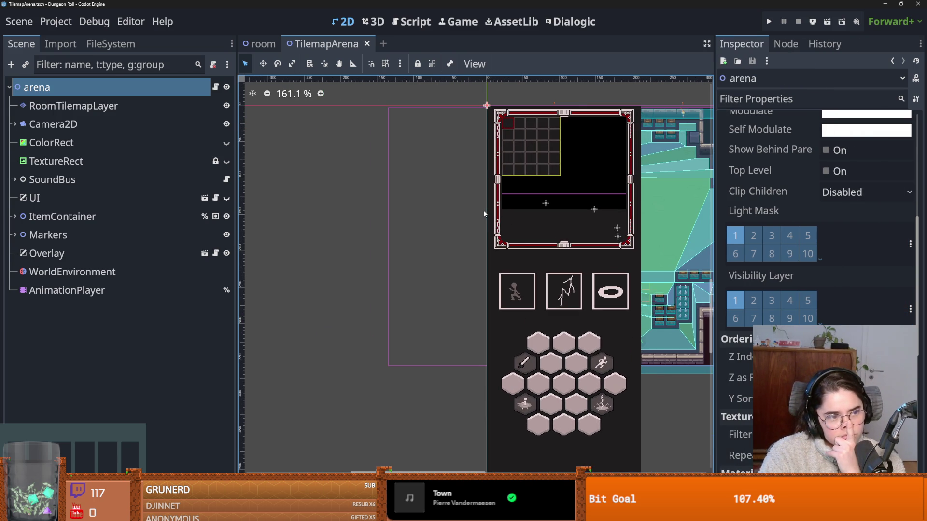
scroll(483, 210, "up", 4)
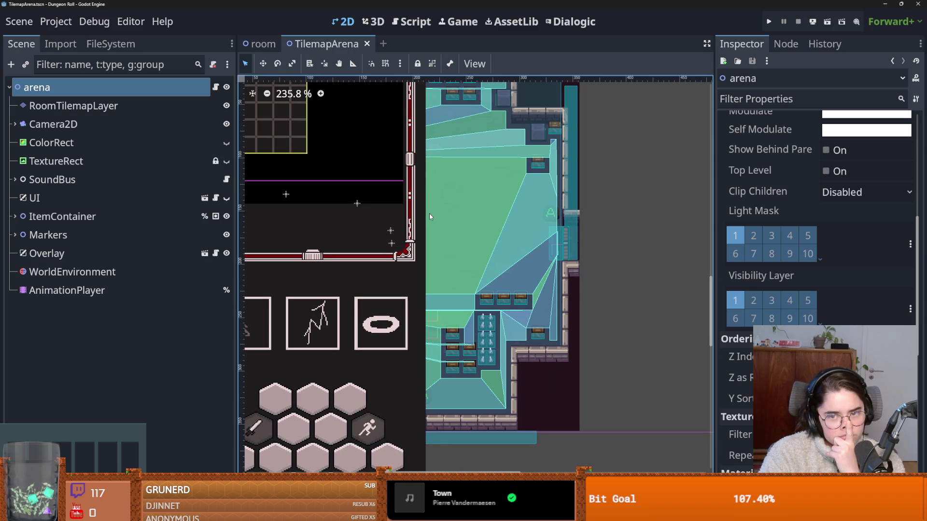
Compare the Ordering settings of RoomTilemapLayer and the arena root node.
left_click(164, 105)
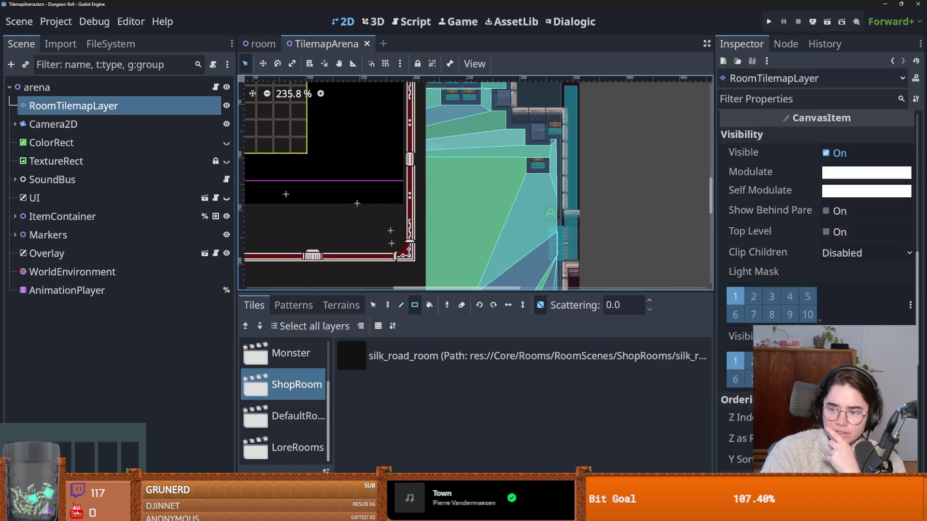
left_click(136, 89)
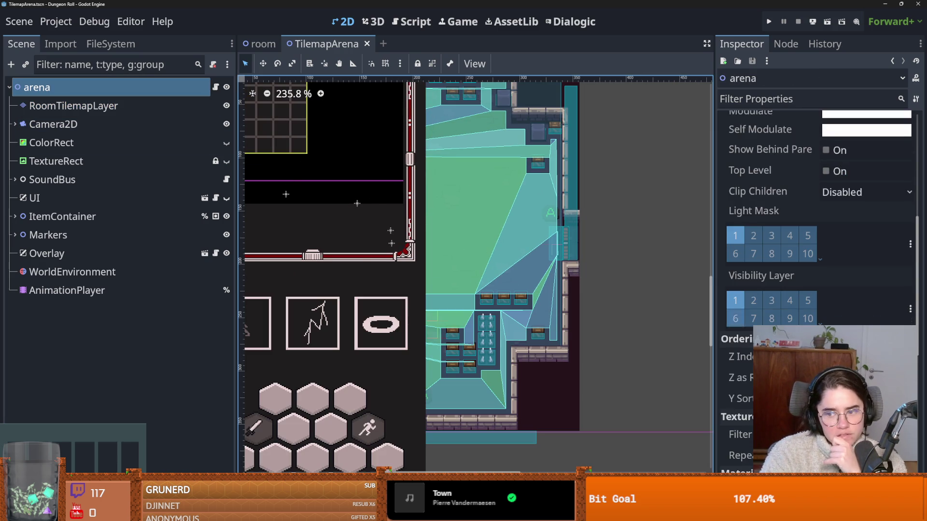
scroll(816, 289, "down", 3)
scroll(504, 258, "up", 2)
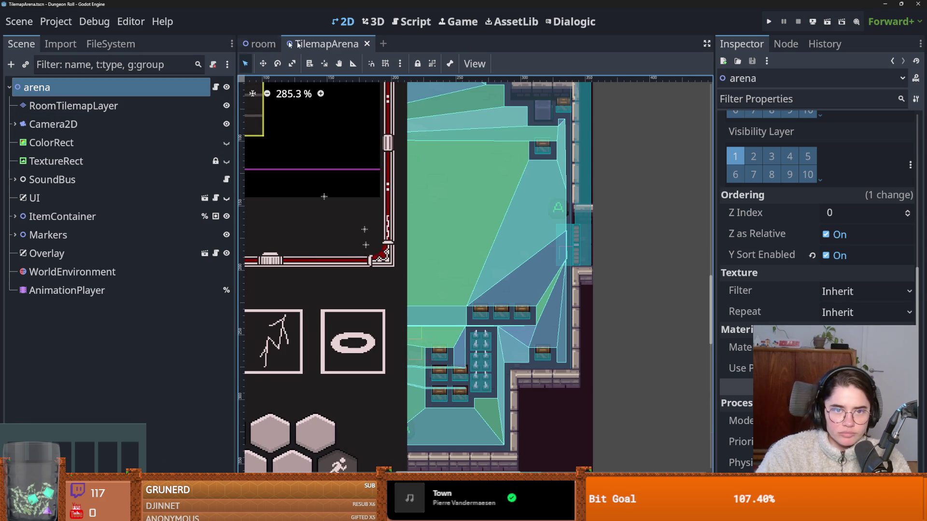
left_click(261, 44)
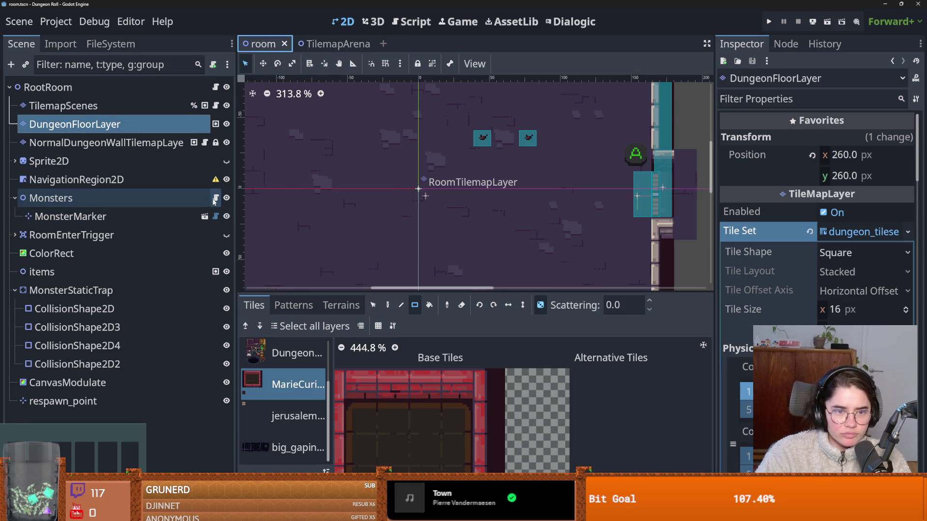
Open monsters.gd from the Monsters node and highlight every use of spawn.
left_click(215, 198)
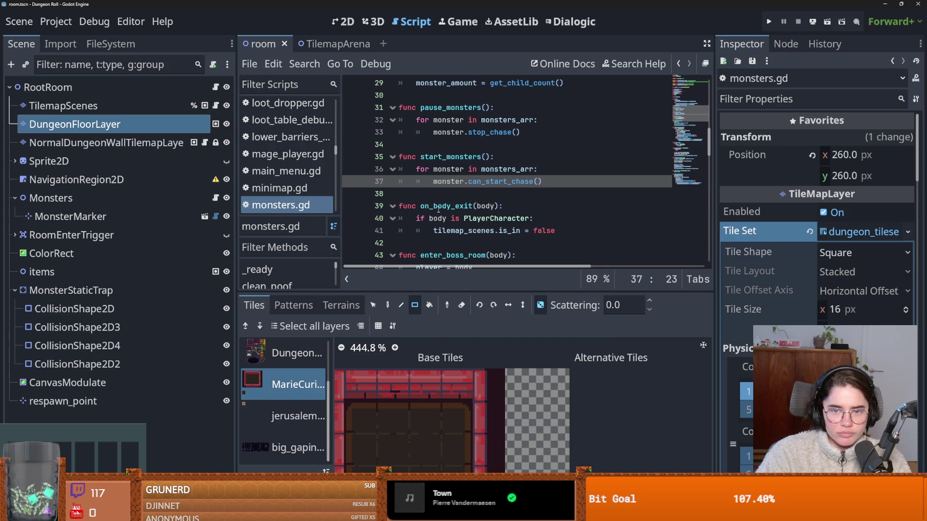
scroll(467, 195, "down", 4)
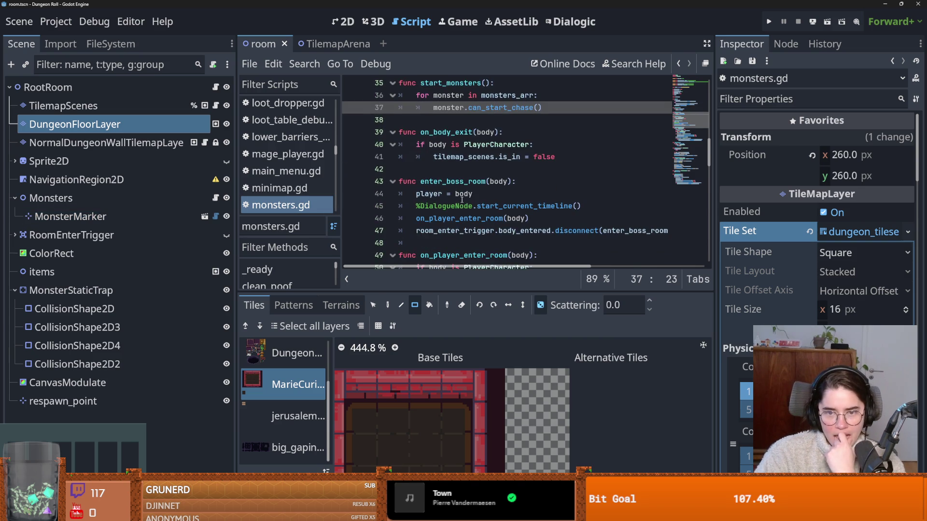
scroll(462, 200, "down", 1)
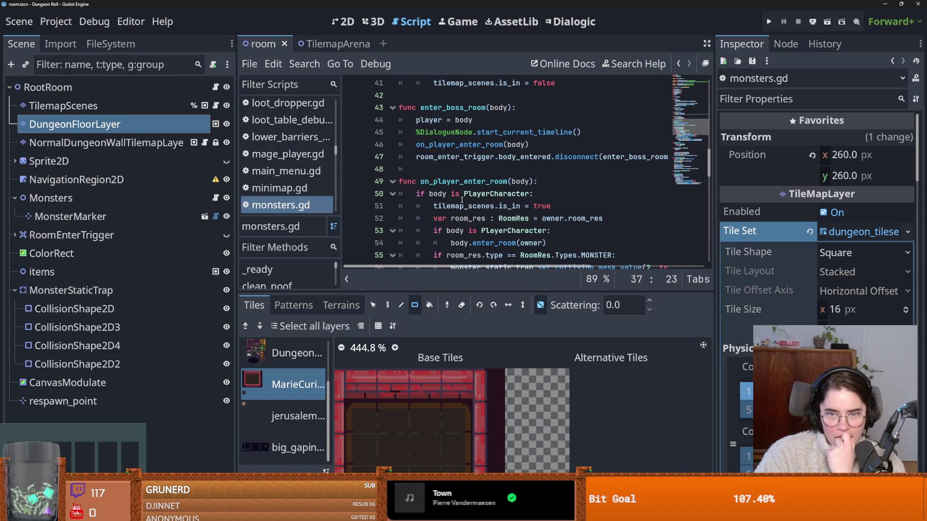
scroll(462, 200, "down", 7)
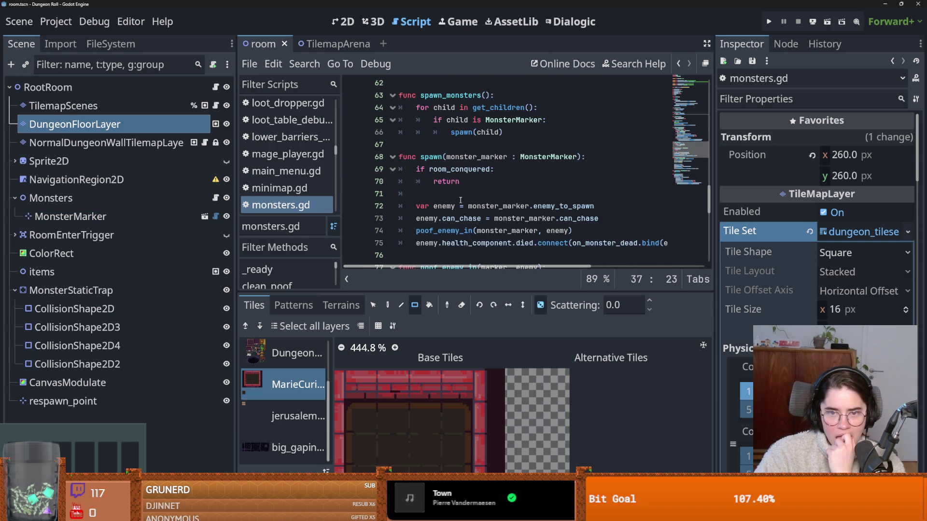
double_click(463, 135)
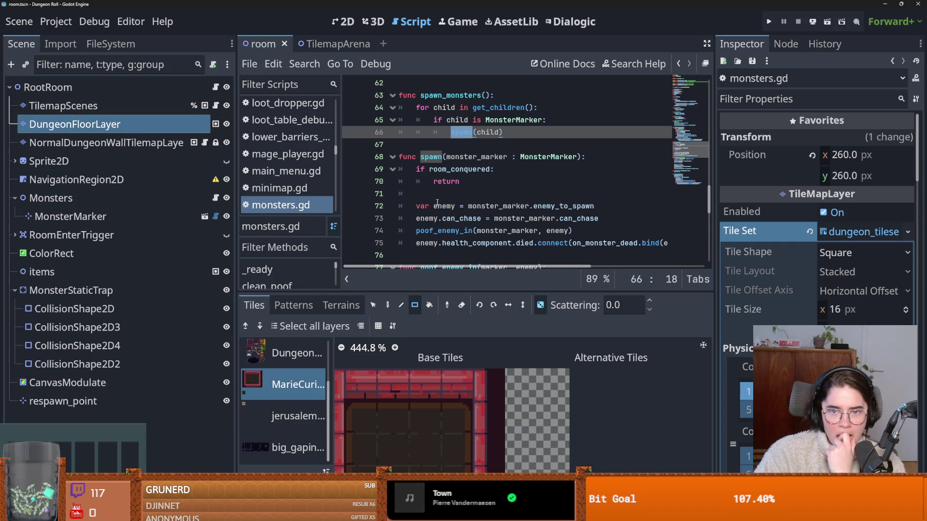
Trace marker, poof_in, add_child and enemy usages down to line 83.
scroll(436, 202, "down", 4)
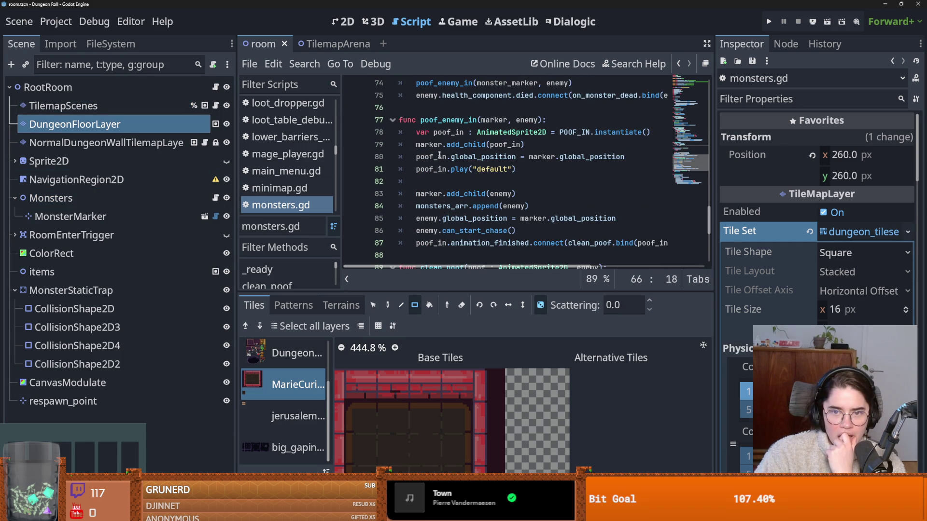
left_click(439, 156)
double_click(432, 144)
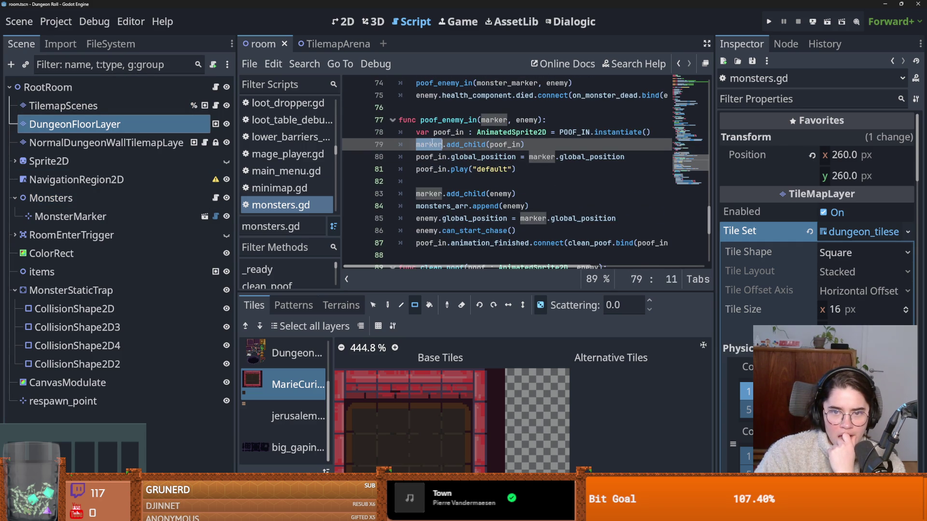
double_click(504, 144)
scroll(448, 180, "down", 1)
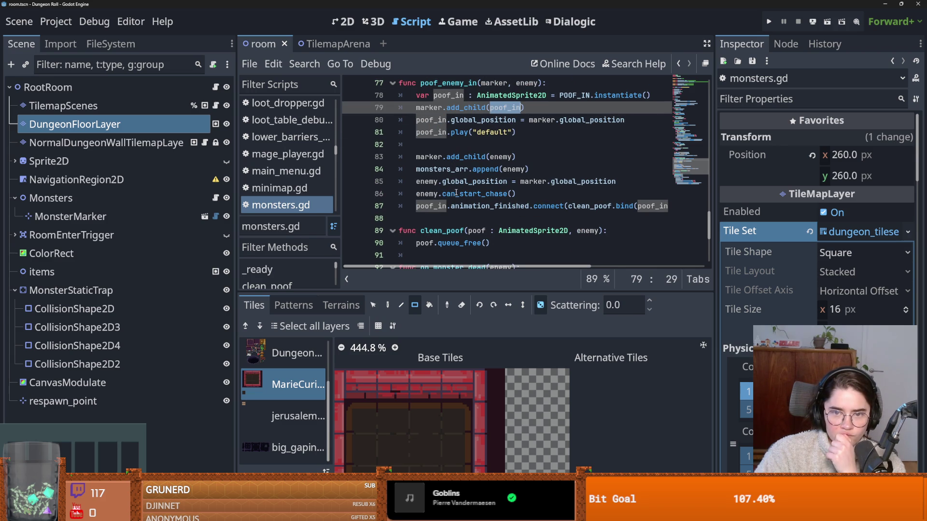
left_click(466, 156)
double_click(466, 156)
double_click(501, 157)
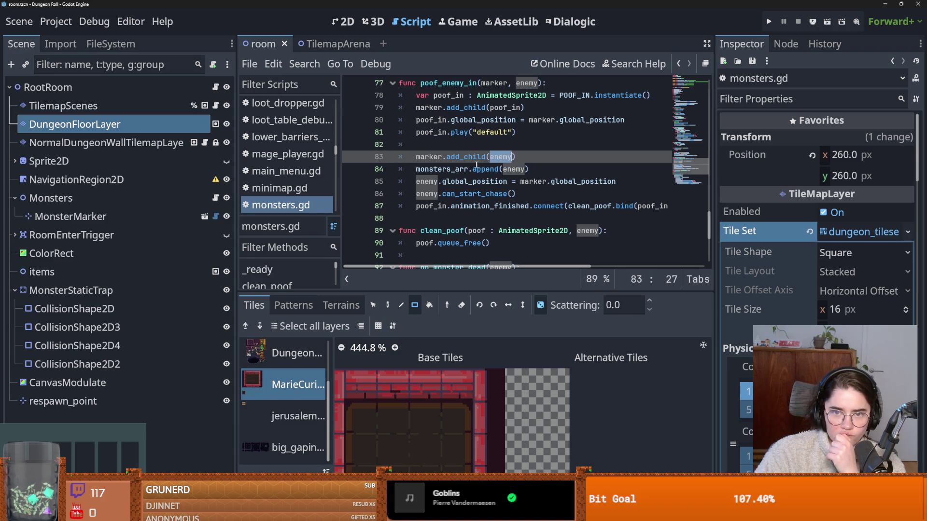
Enable Y Sort under Ordering for the room's Monsters node, save, and run the project.
left_click(74, 216)
scroll(796, 314, "down", 5)
scroll(795, 314, "down", 4)
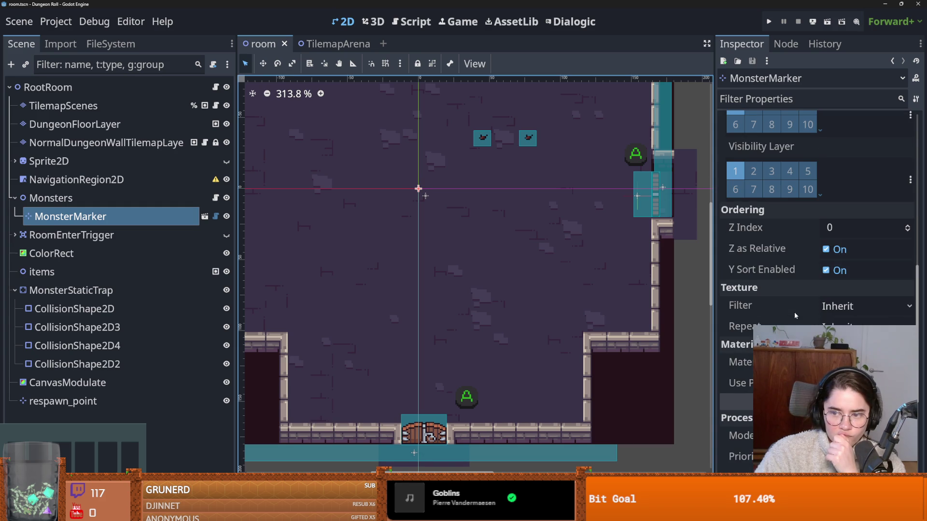
left_click(170, 200)
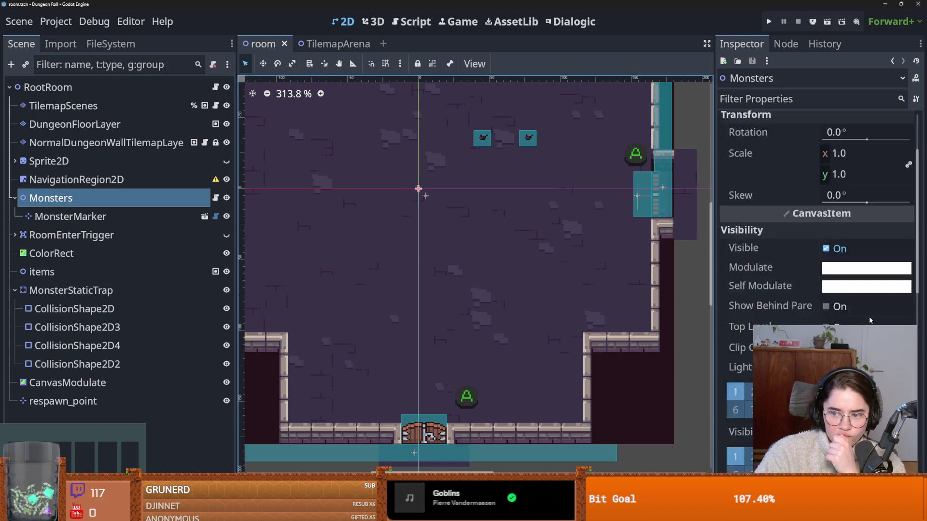
scroll(866, 322, "down", 5)
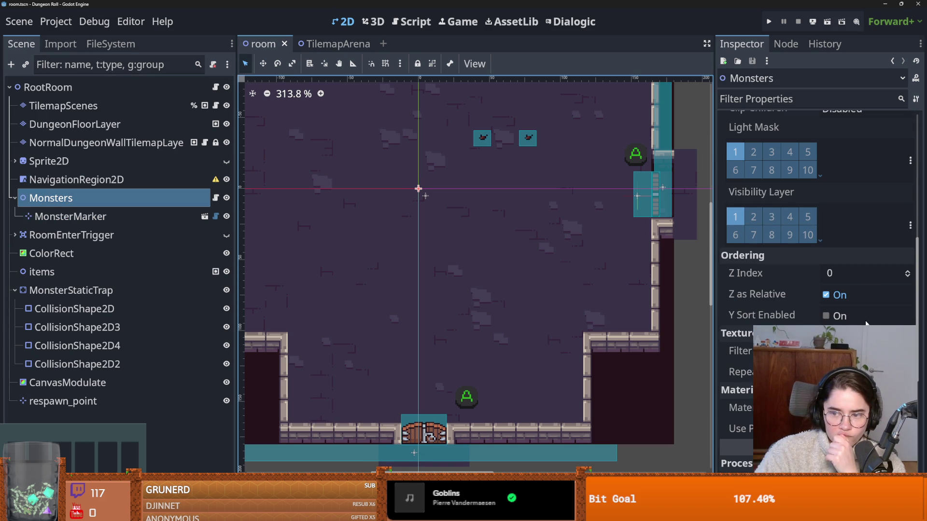
left_click(826, 316)
key("ctrl+s")
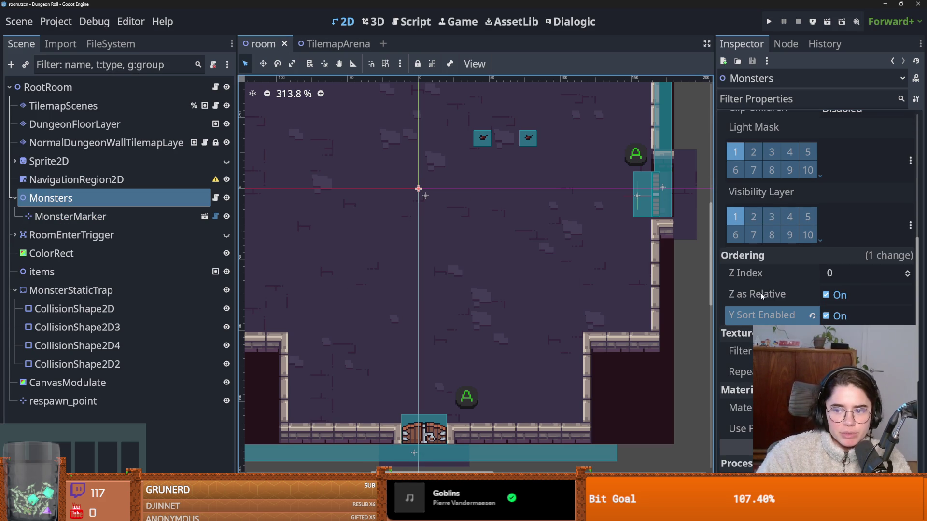
left_click(768, 21)
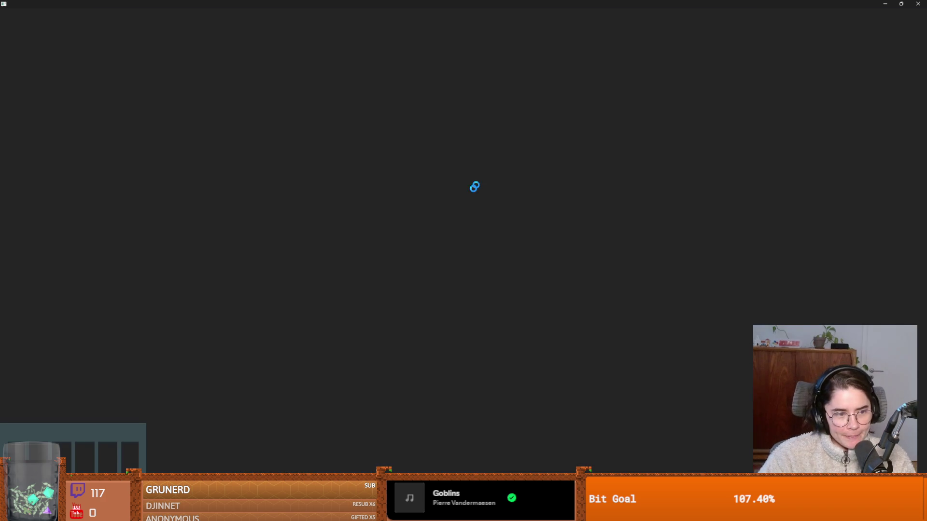
Start a new game as the Crusader, reroll the room choices three times, and enter the first room.
key("Return")
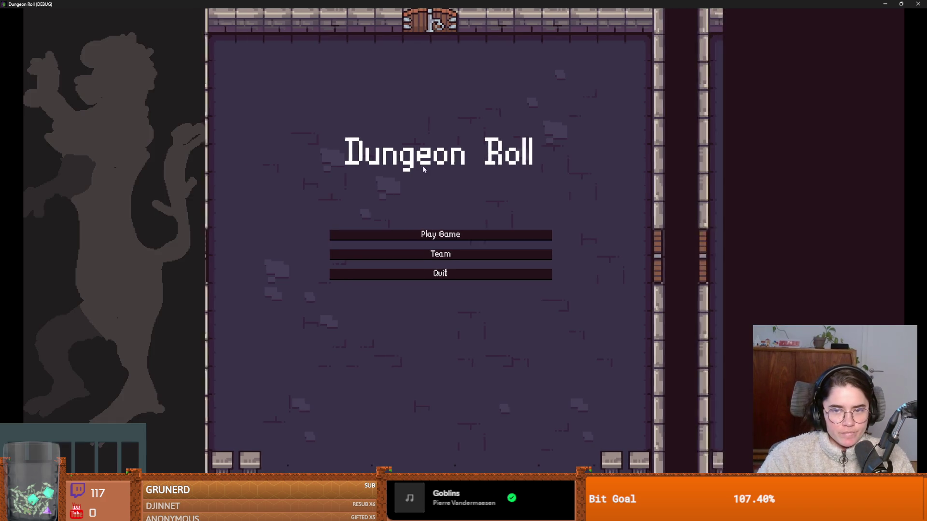
left_click(438, 200)
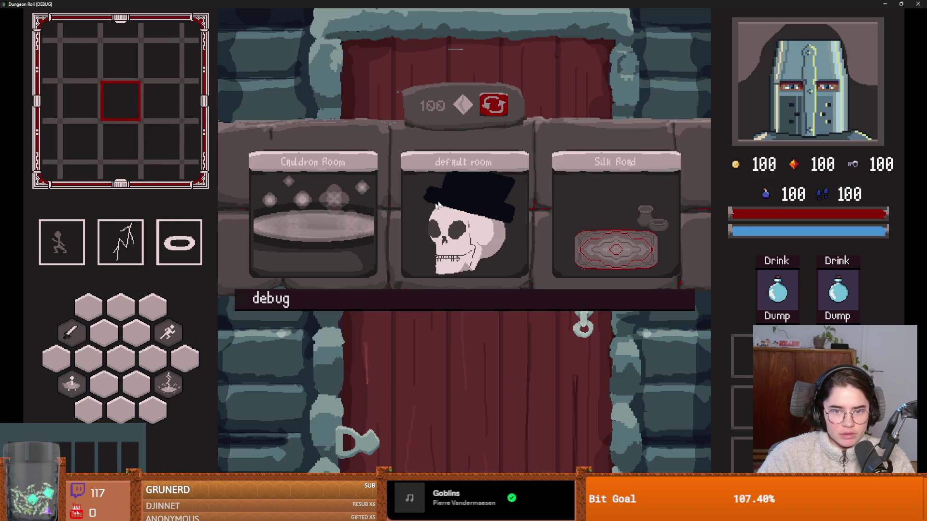
left_click(503, 112)
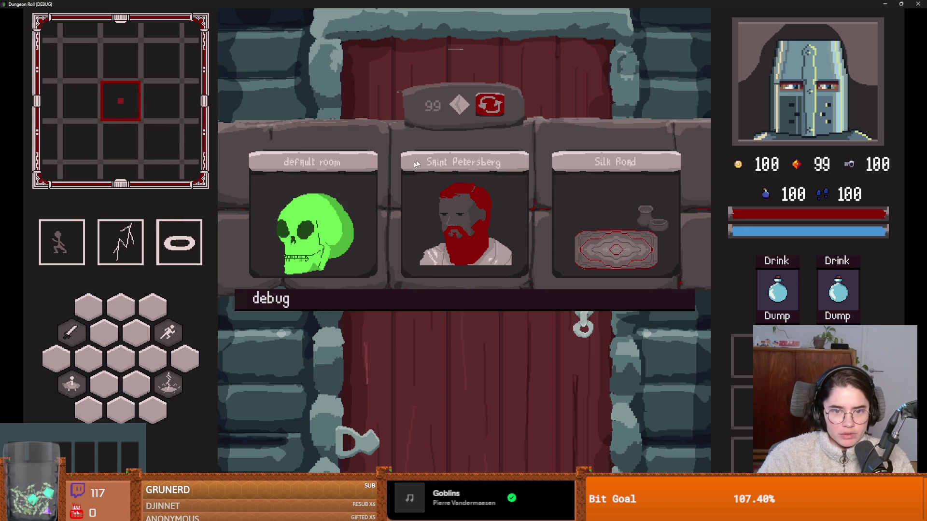
left_click(507, 105)
left_click(507, 105)
left_click(345, 204)
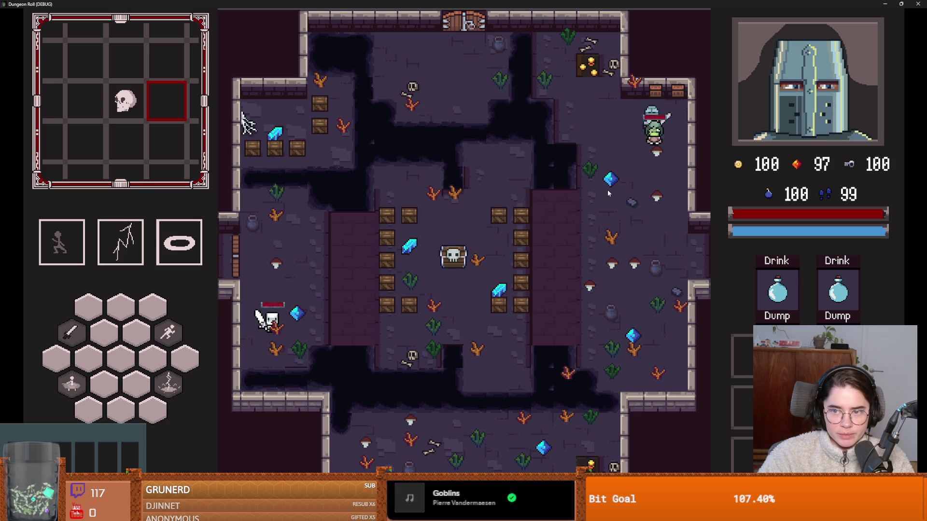
Quit the running game from its pause menu and maximize the Godot editor.
key("Escape")
left_click(433, 379)
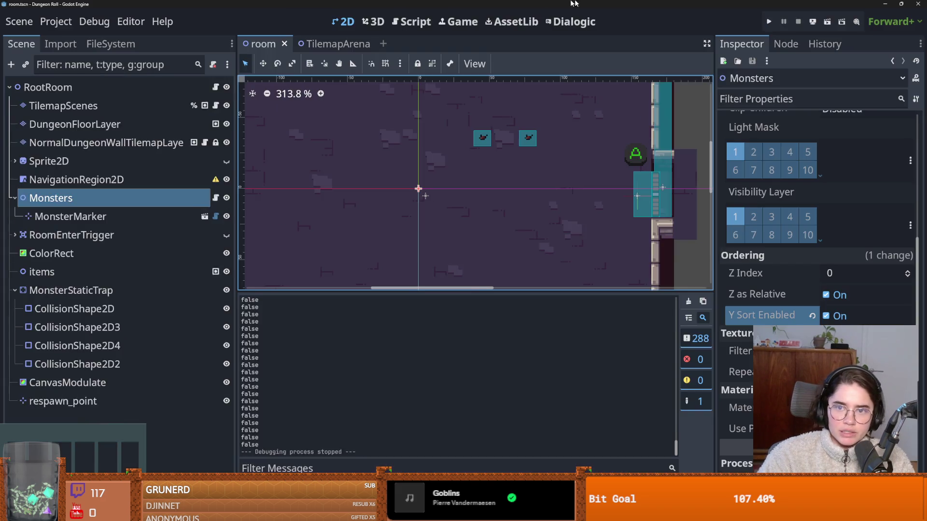
left_click(557, 193)
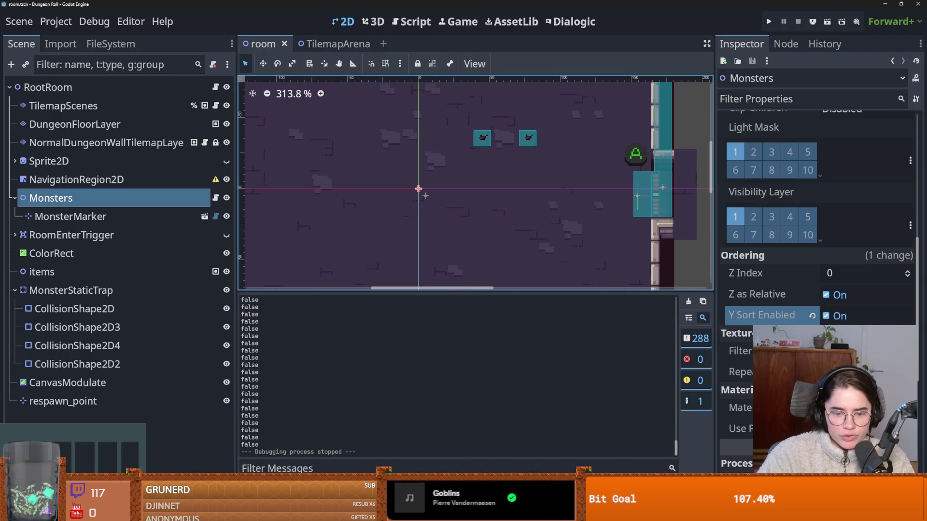
key("alt+Tab")
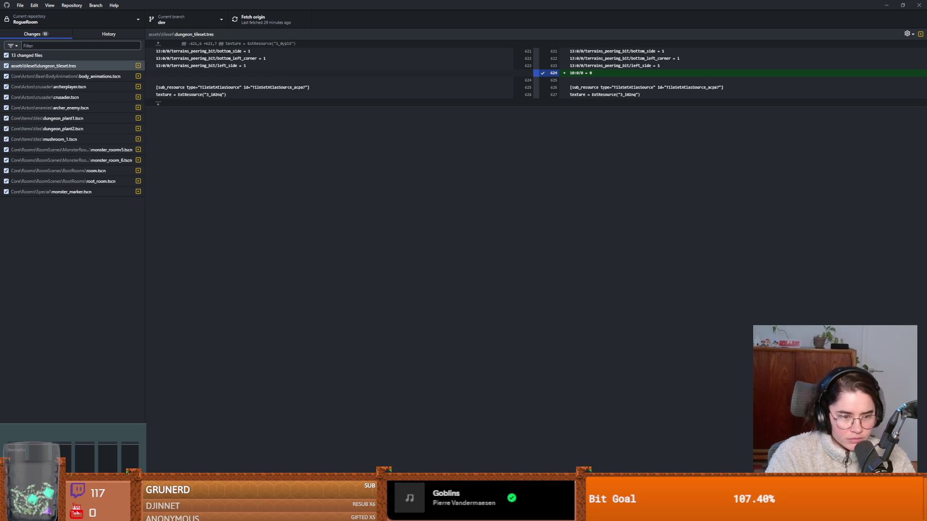
Commit the 13 changed files, tick the two foliage todos, and start editing the monster-room todo.
key("ctrl+p")
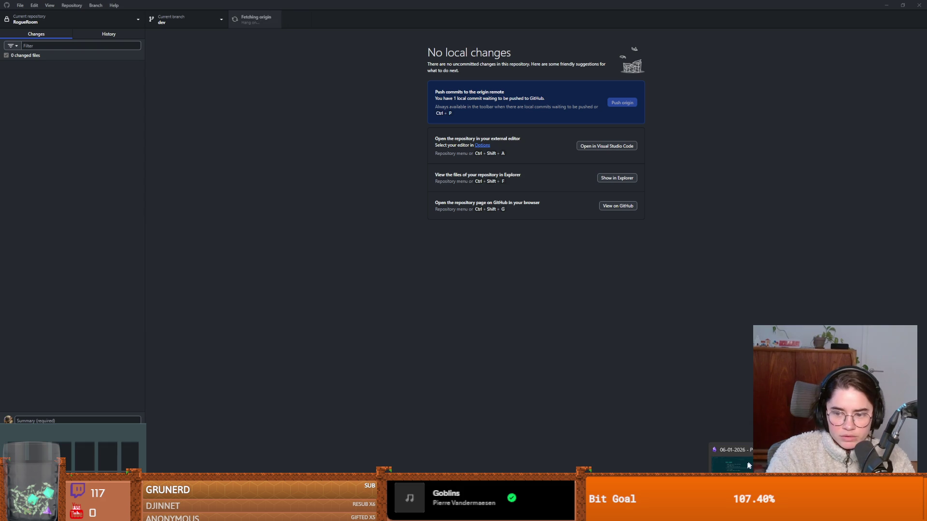
left_click(191, 162)
left_click(190, 177)
left_click(260, 223)
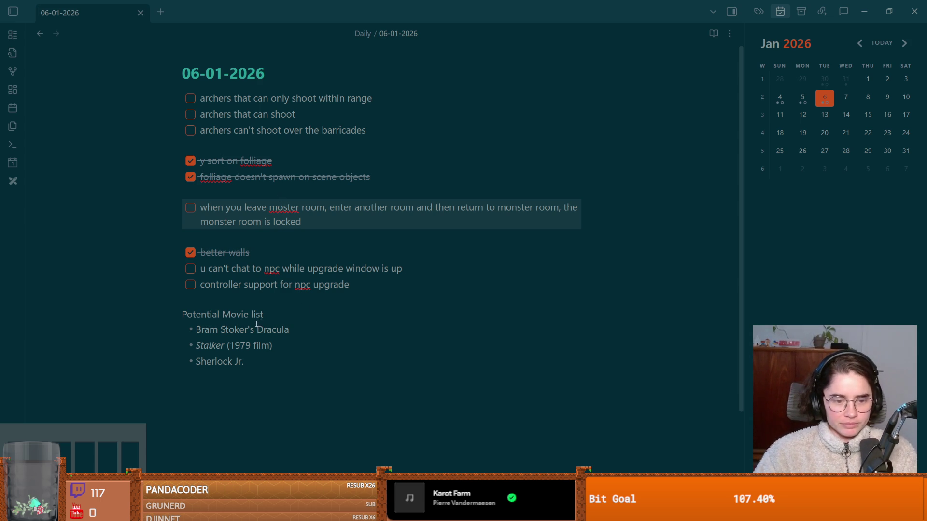
mouse_move(270, 362)
left_mouse_down()
mouse_move(163, 342)
mouse_move(160, 332)
left_mouse_up()
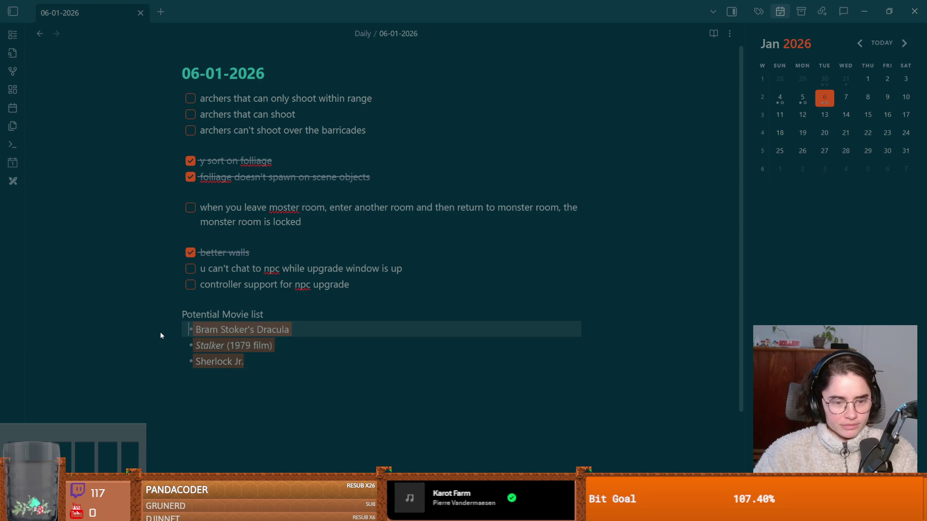
left_click_drag(256, 361, 190, 326)
left_click(217, 345)
left_click_drag(254, 362, 190, 327)
left_click(218, 340)
left_click_drag(241, 362, 190, 327)
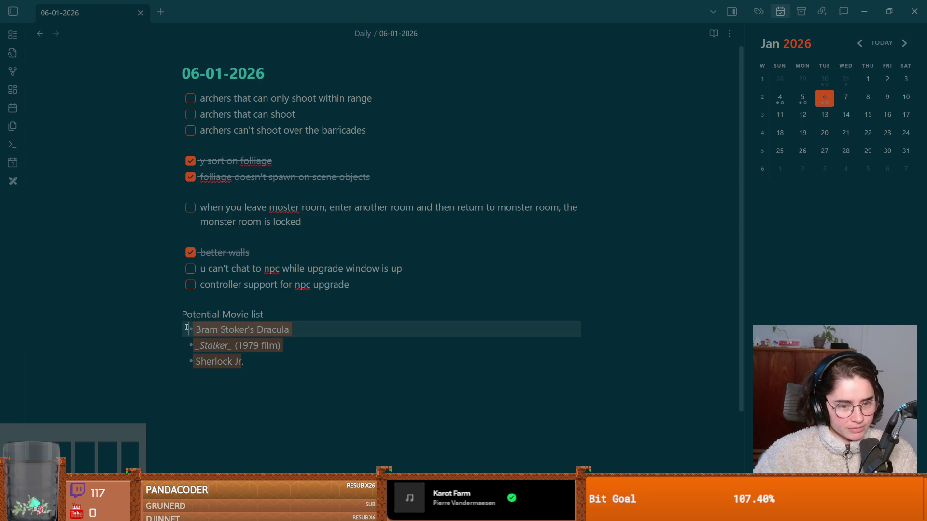
left_click(254, 362)
left_click_drag(257, 363, 184, 357)
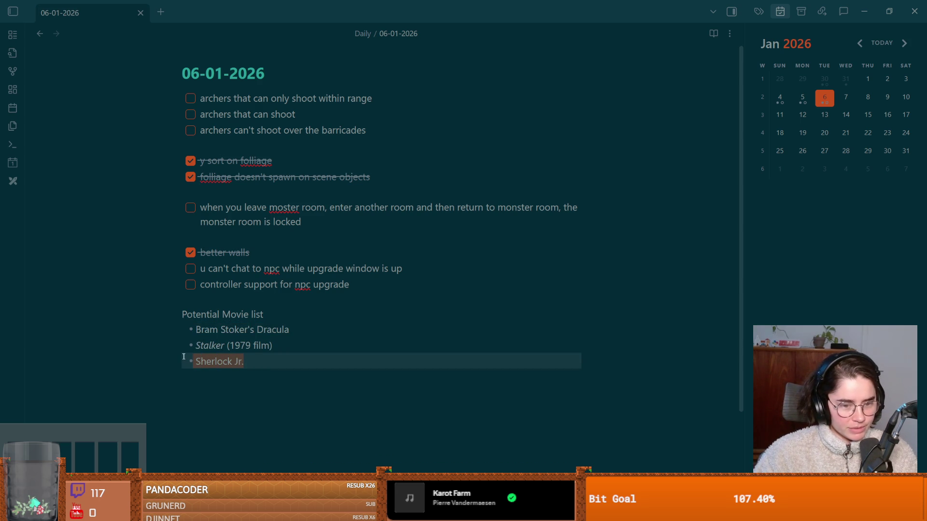
left_click(296, 348)
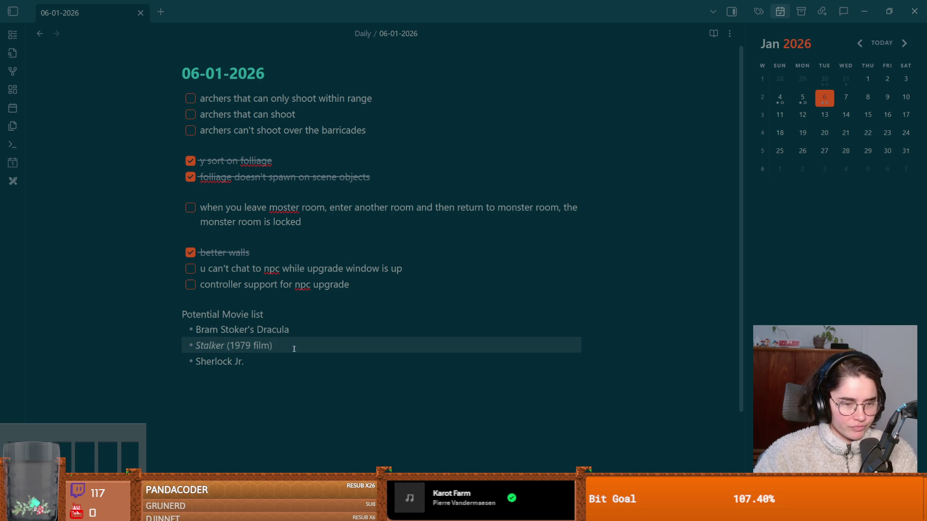
left_click_drag(292, 362, 184, 319)
left_click(206, 318)
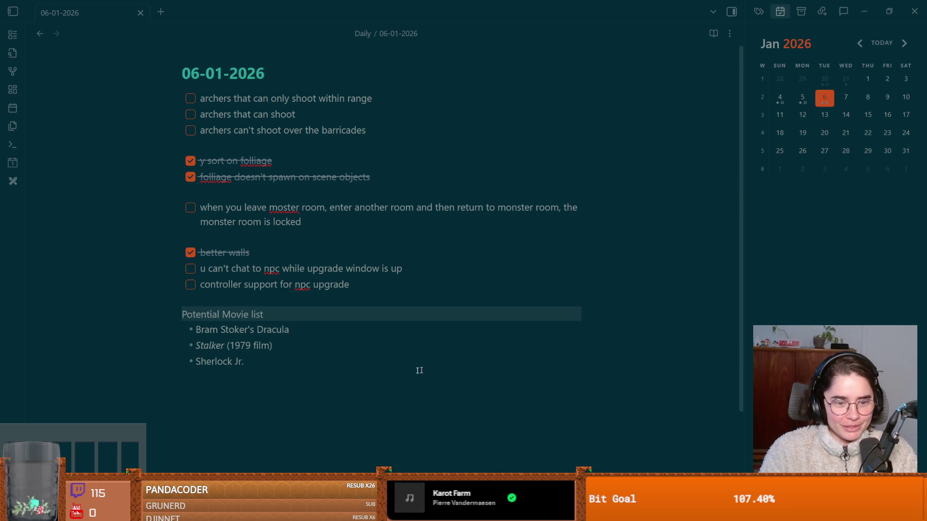
left_click(291, 366)
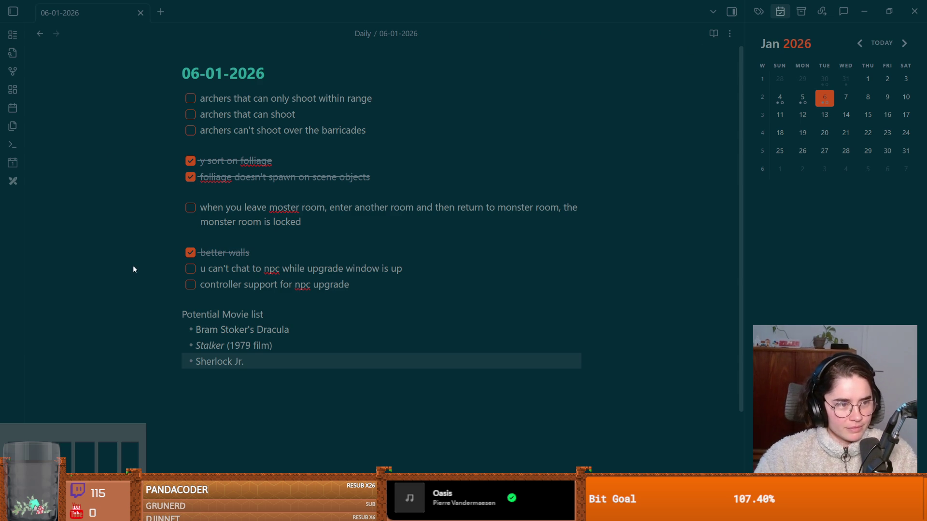
left_click_drag(395, 374, 163, 328)
Add lotr as a new bullet below Sherlock Jr., then select the Bram Stoker's Dracula title.
left_click(281, 357)
key("Return")
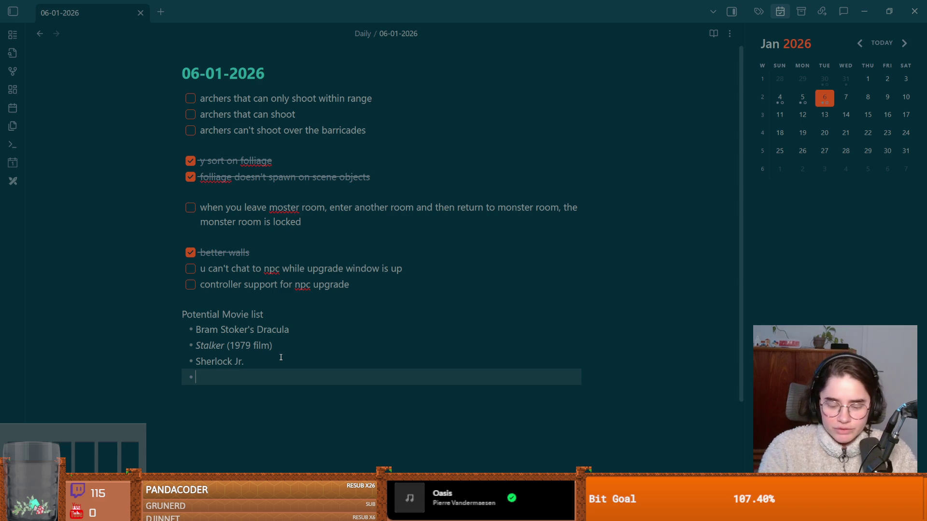
type("lol")
type("r")
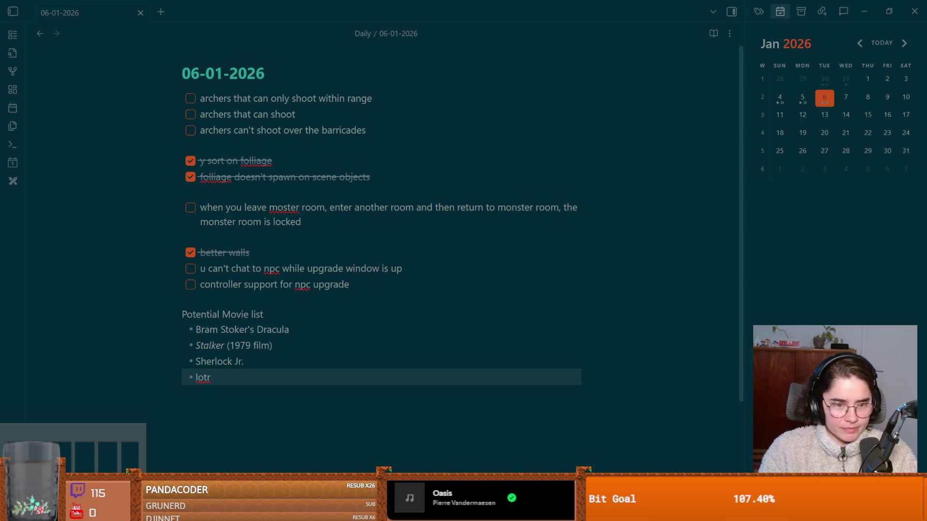
key("Up")
key("Up")
key("Up")
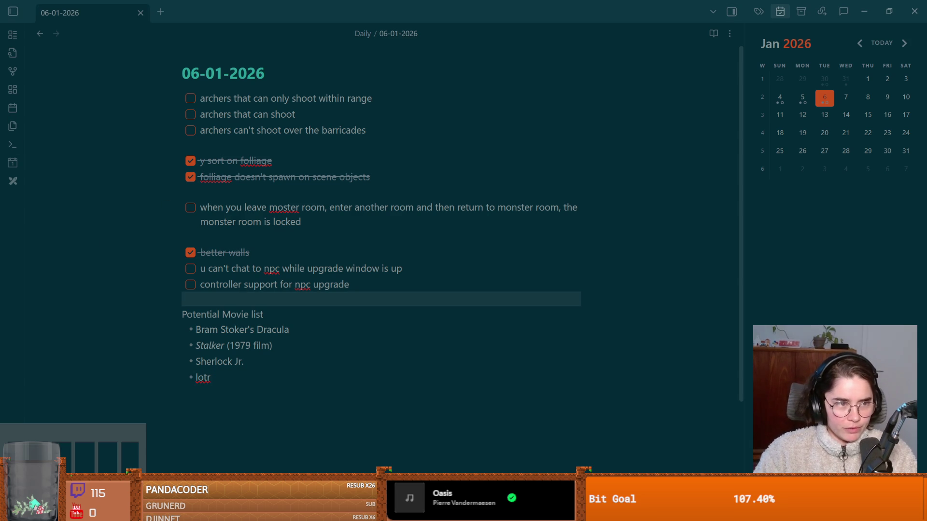
left_click_drag(288, 331, 195, 331)
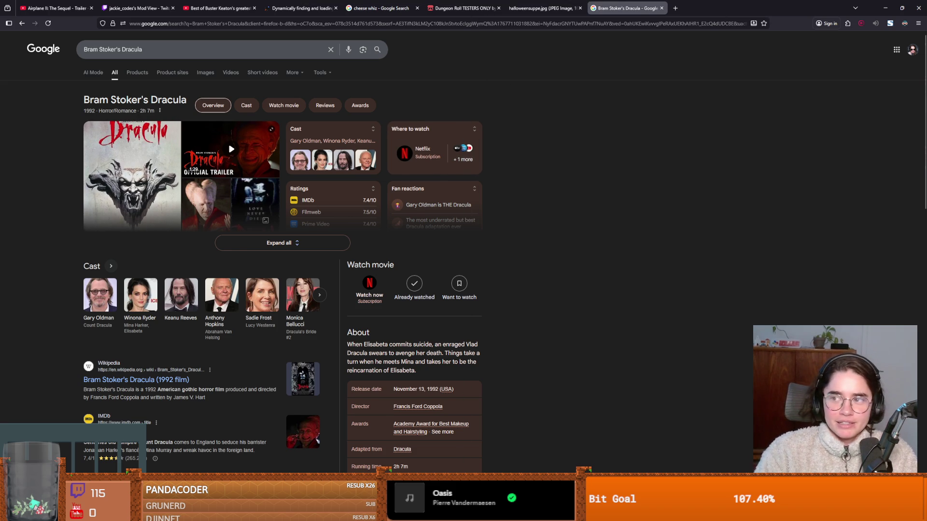
Look up Stalker (1979 film) on Google, checking its image results and genre and running time.
key("alt+Tab")
left_click_drag(283, 347, 202, 347)
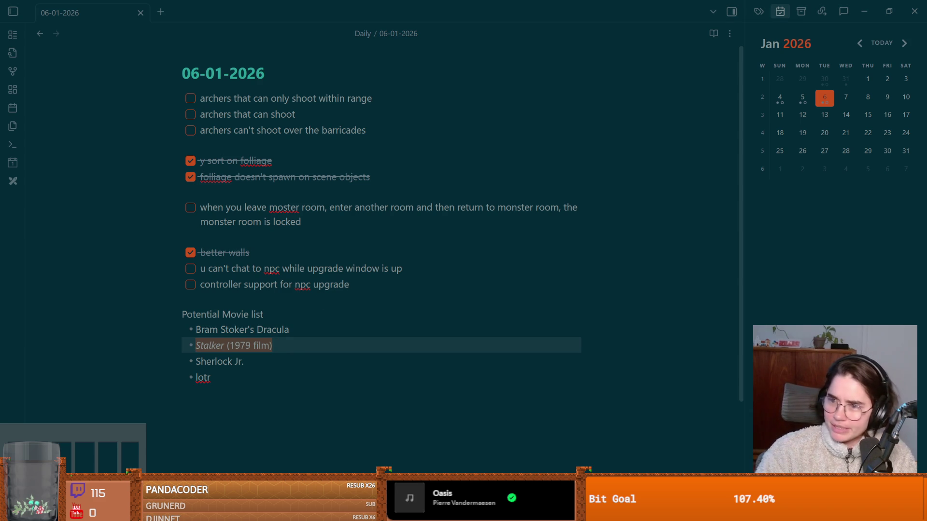
key("alt+Tab")
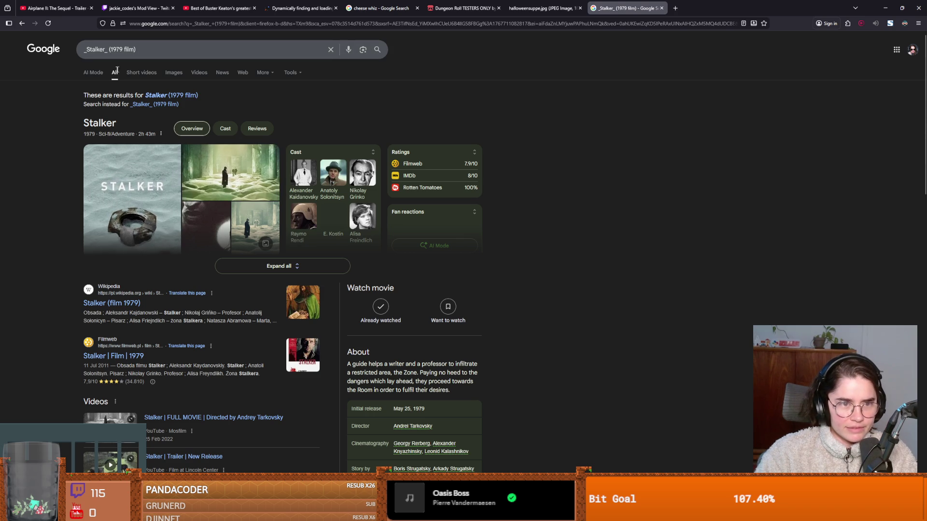
left_click(172, 73)
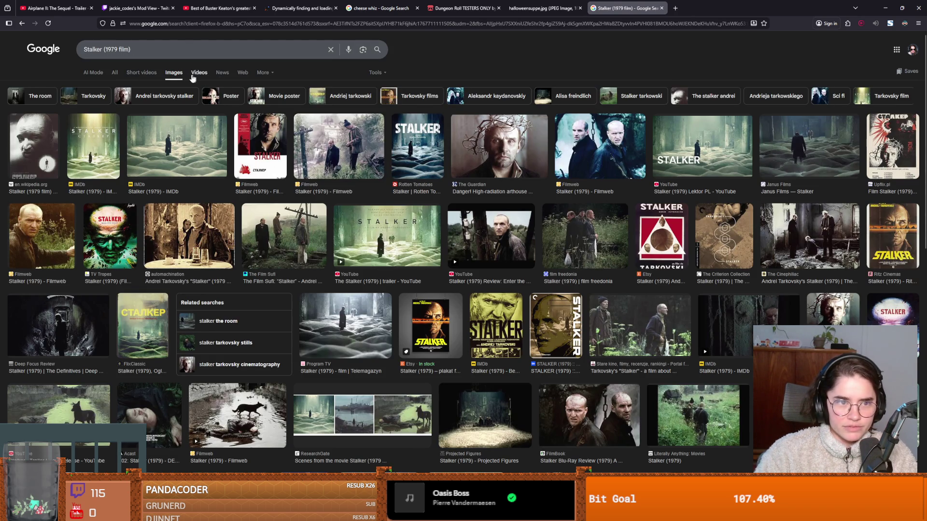
left_click(114, 73)
left_click_drag(98, 111, 155, 111)
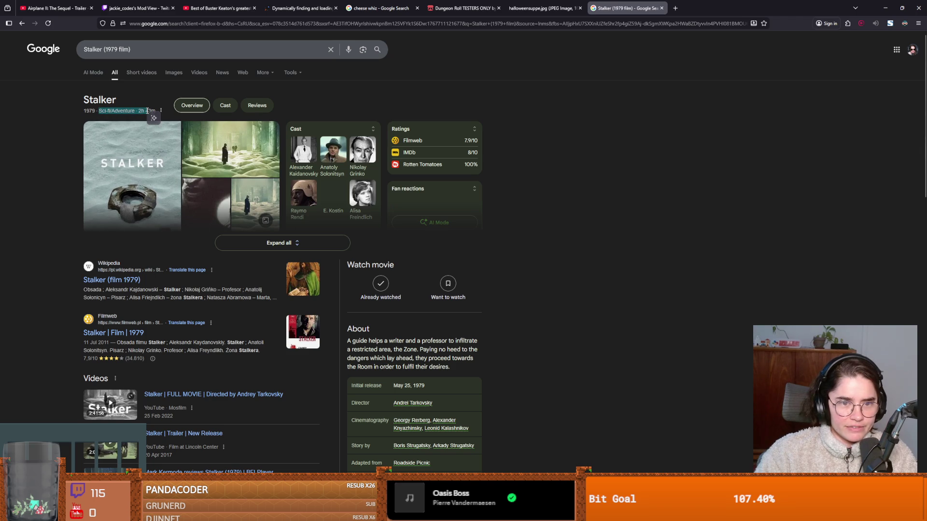
left_click(39, 177)
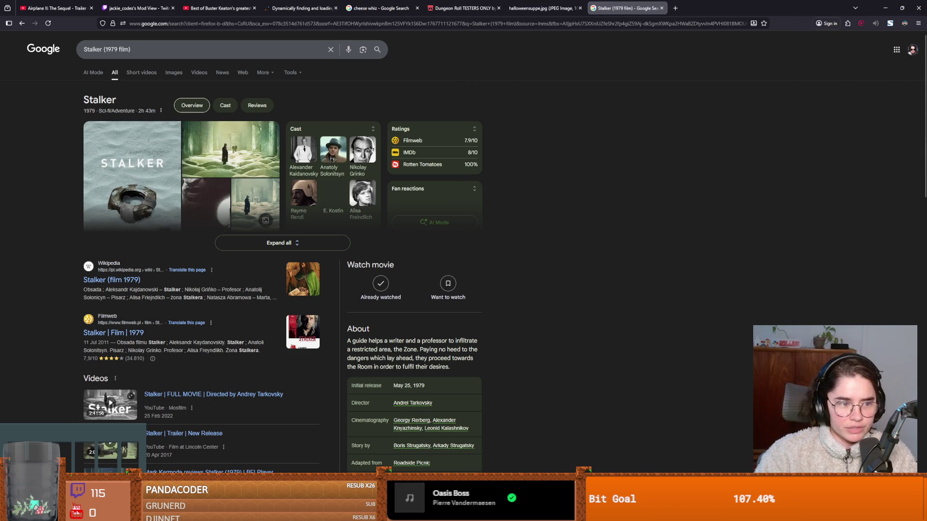
key("alt+Tab")
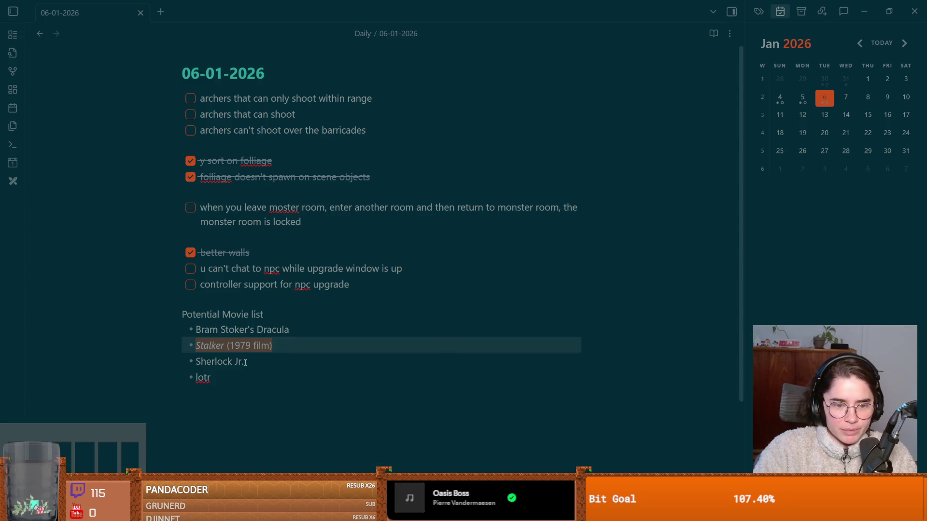
Look up Sherlock Jr. on Google, then select the lotr entry in the movie list.
left_click_drag(243, 362, 195, 361)
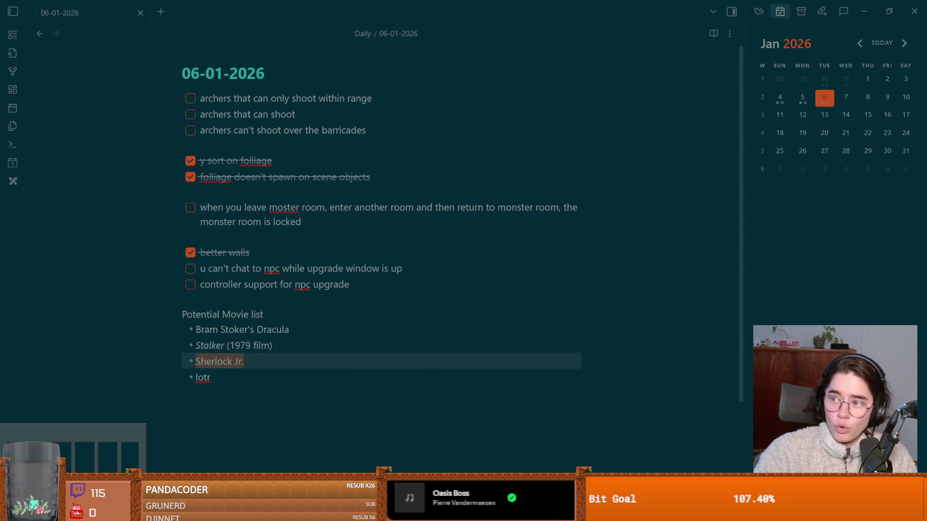
key("alt+Tab")
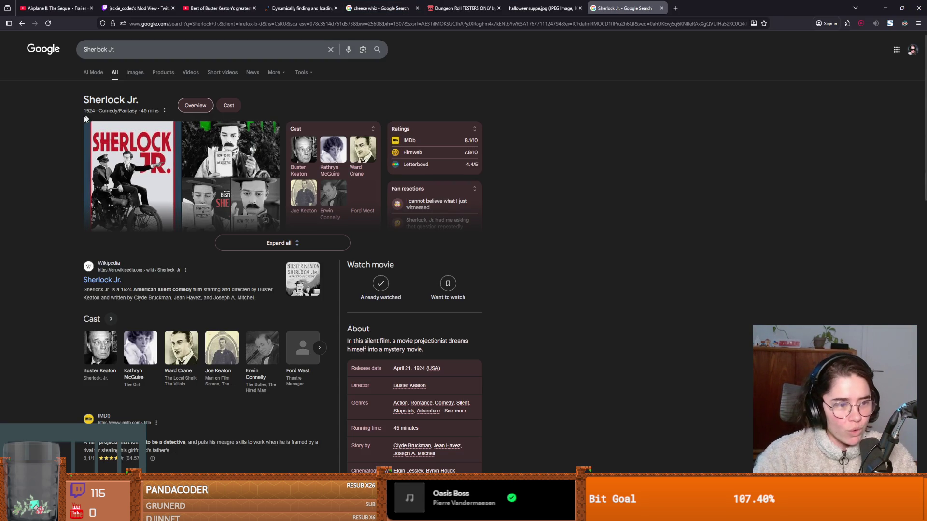
key("alt+Tab")
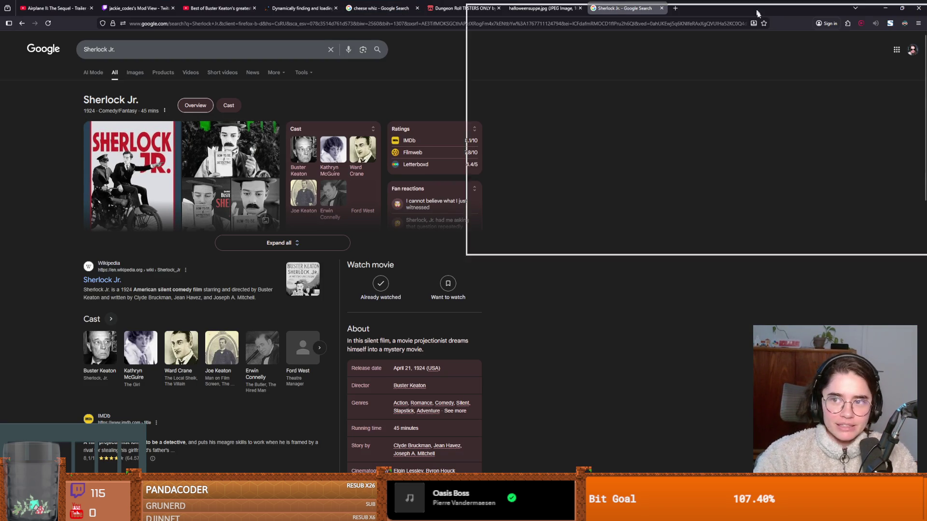
double_click(217, 377)
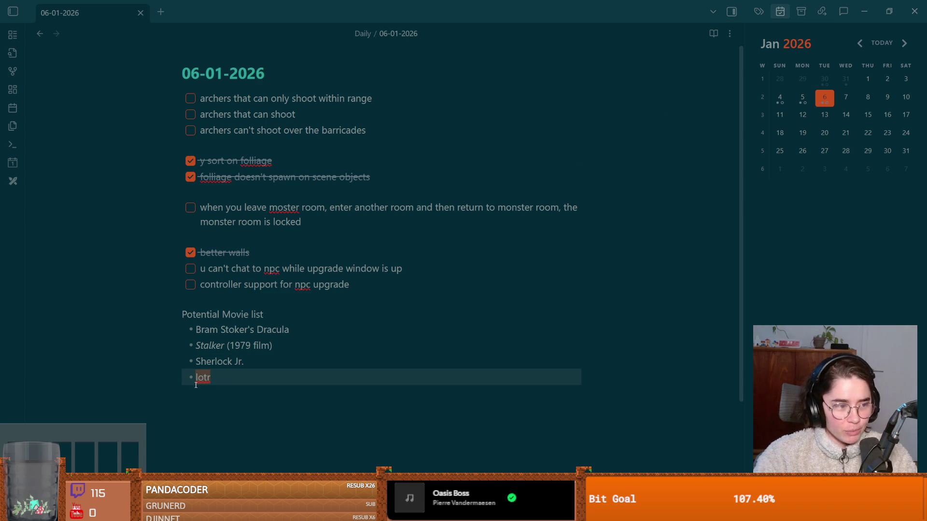
scroll(232, 362, "down", 1)
left_click_drag(246, 354, 153, 295)
double_click(217, 339)
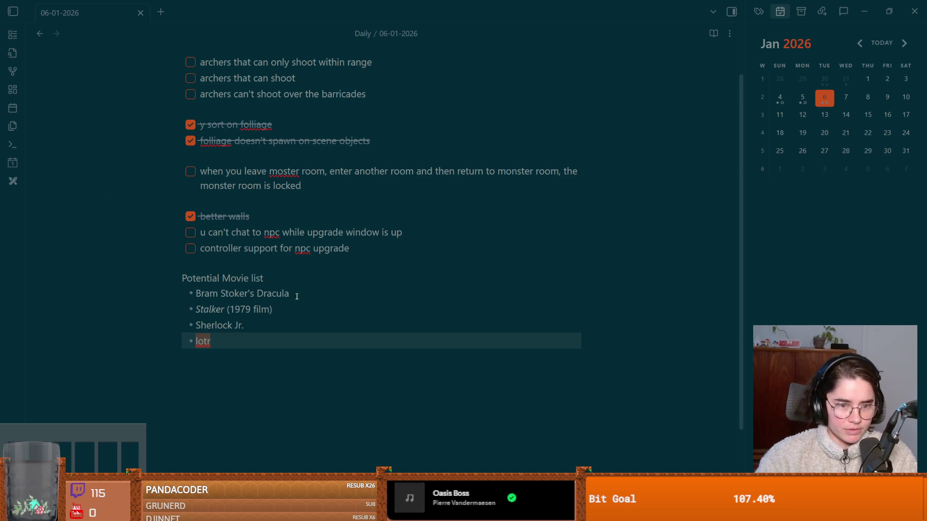
left_click_drag(289, 293, 195, 290)
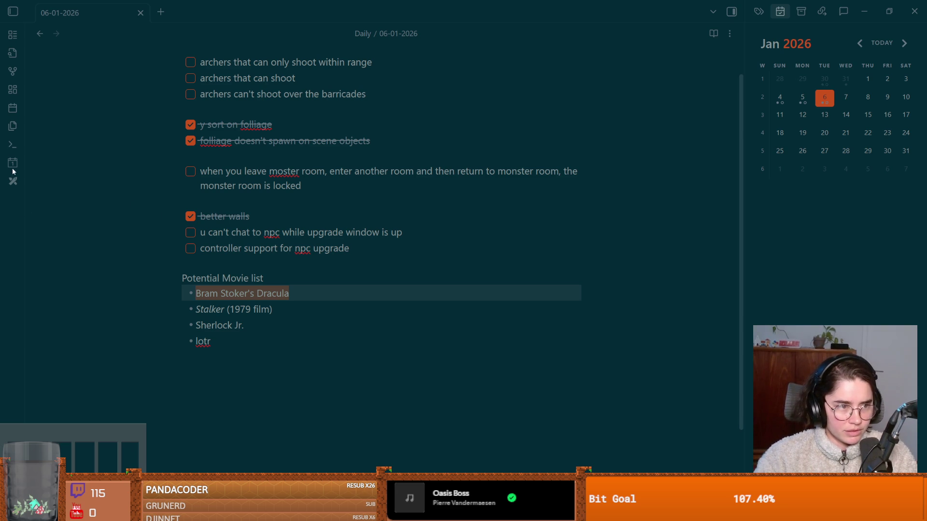
mouse_move(281, 311)
left_mouse_down()
mouse_move(195, 309)
mouse_move(195, 324)
left_mouse_up()
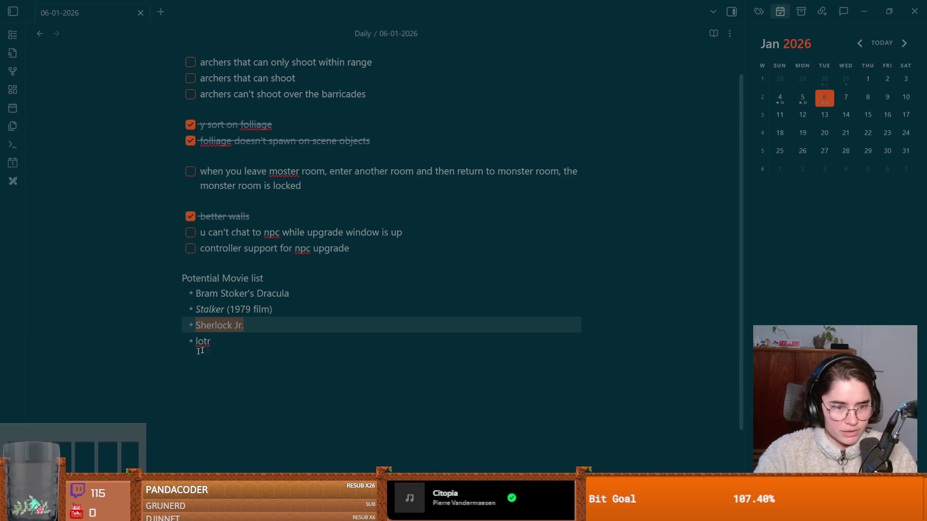
left_click_drag(212, 343, 196, 341)
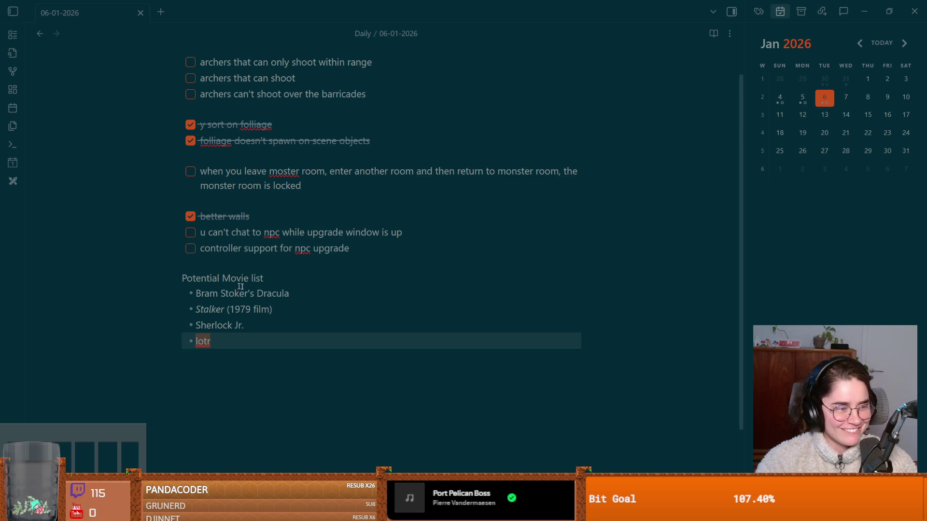
left_click(254, 336)
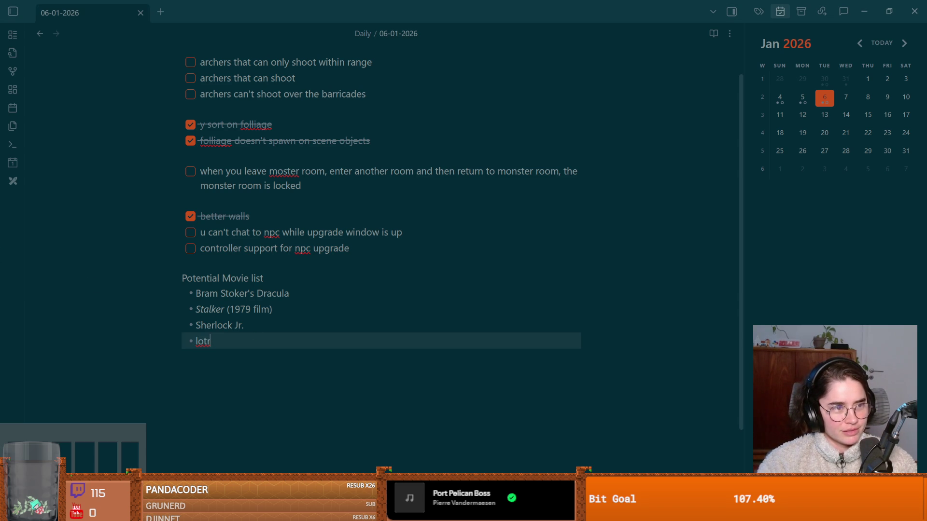
key("alt+Tab")
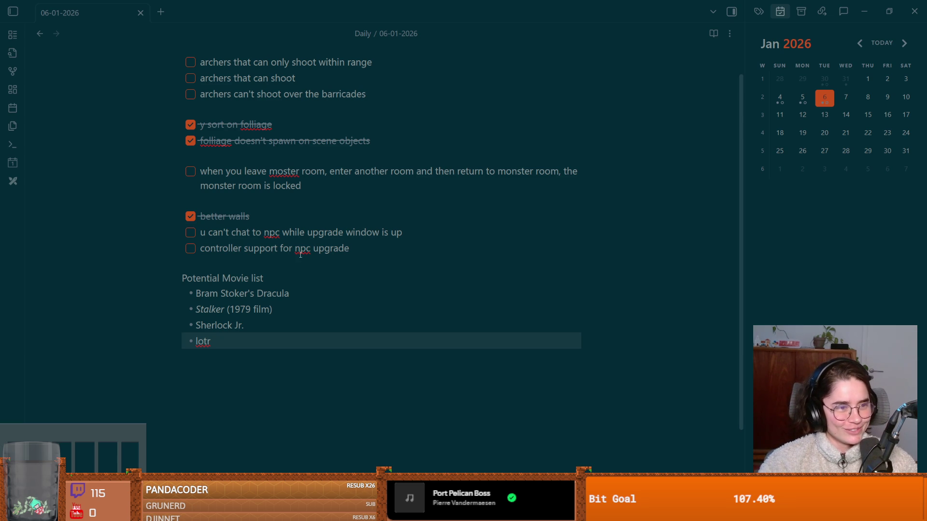
right_click(301, 249)
left_click(280, 259)
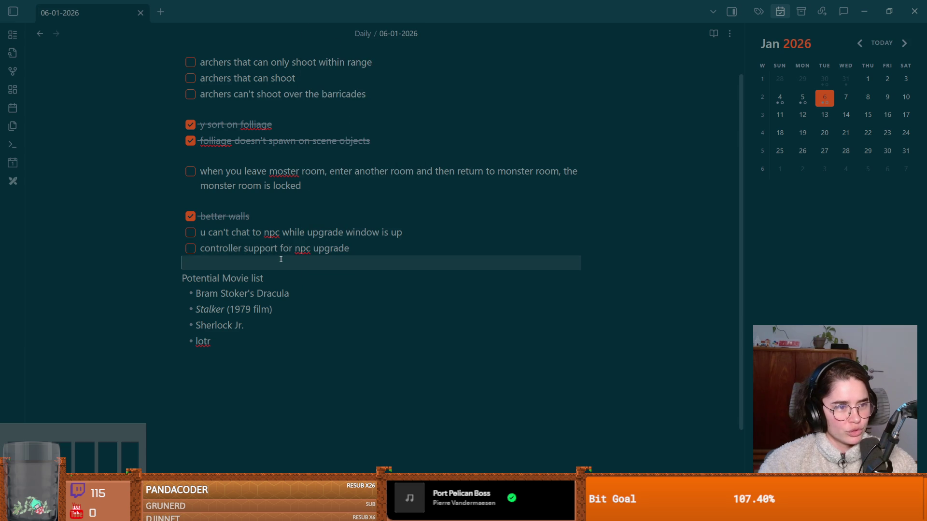
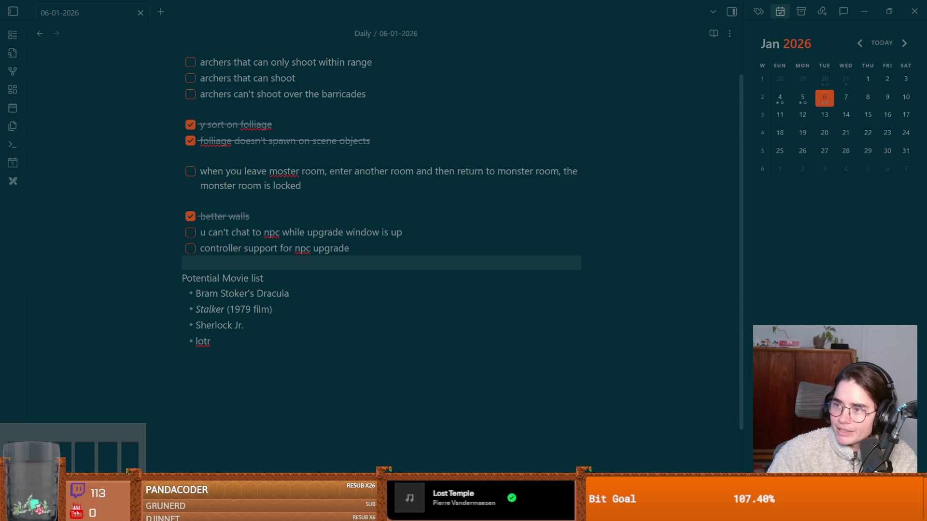
Start a screen snip, then switch to the browser's legolas Google results.
key("super+shift+s")
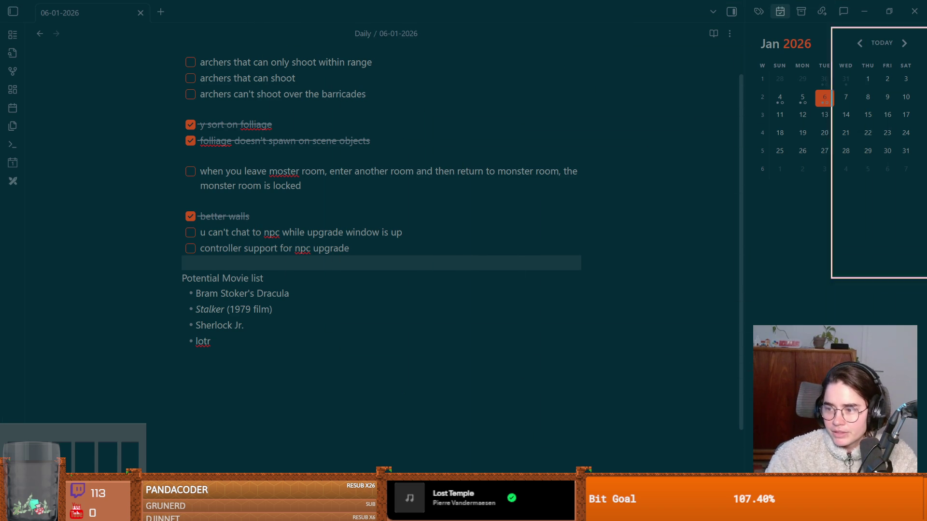
key("alt+Tab")
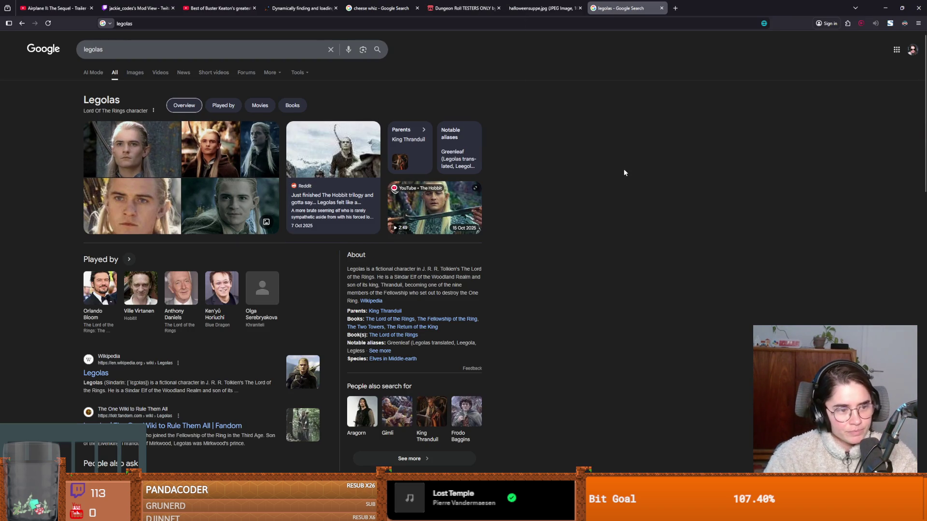
Return from the legolas results to the Obsidian 06-01-2026 daily note.
key("alt+Tab")
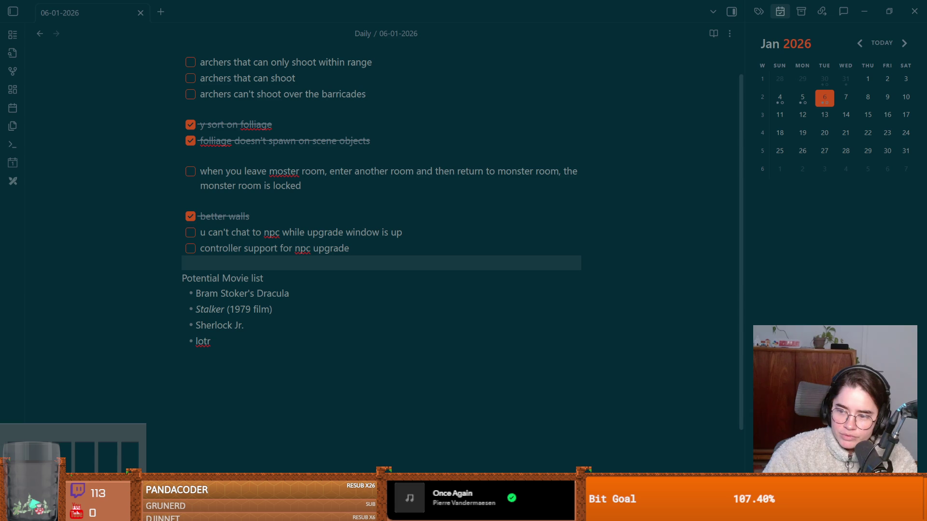
Check the Discord movies channel, return to Obsidian, cancel a snip, and bring up GitHub Desktop.
key("alt+Tab")
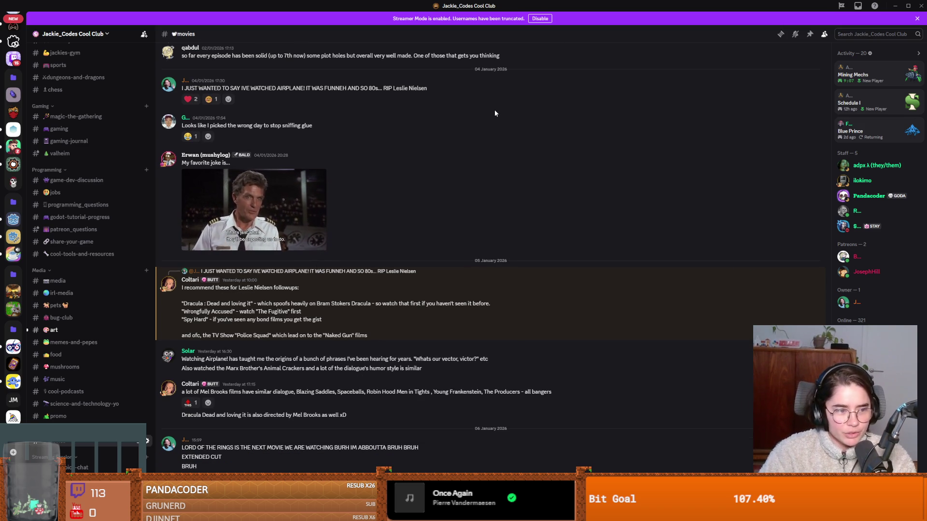
key("alt+Tab")
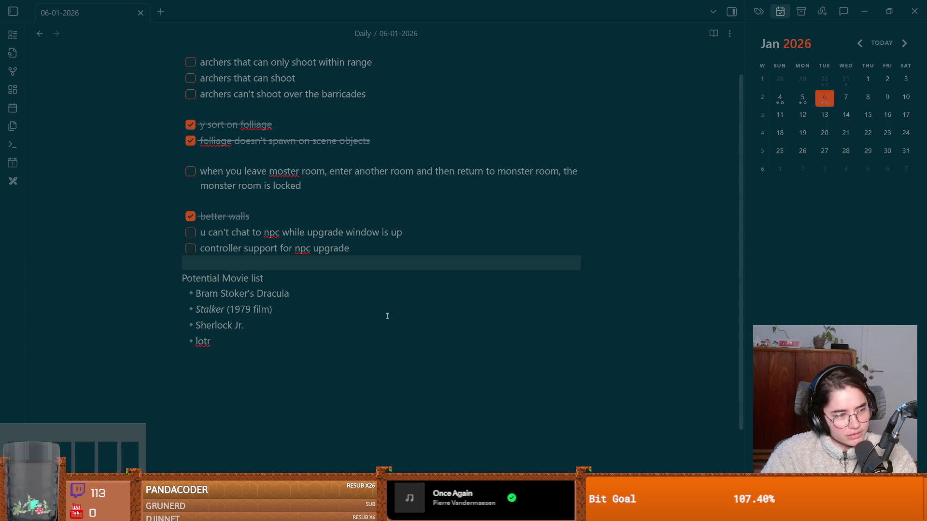
key("super+shift+s")
key("Escape")
key("alt+Tab")
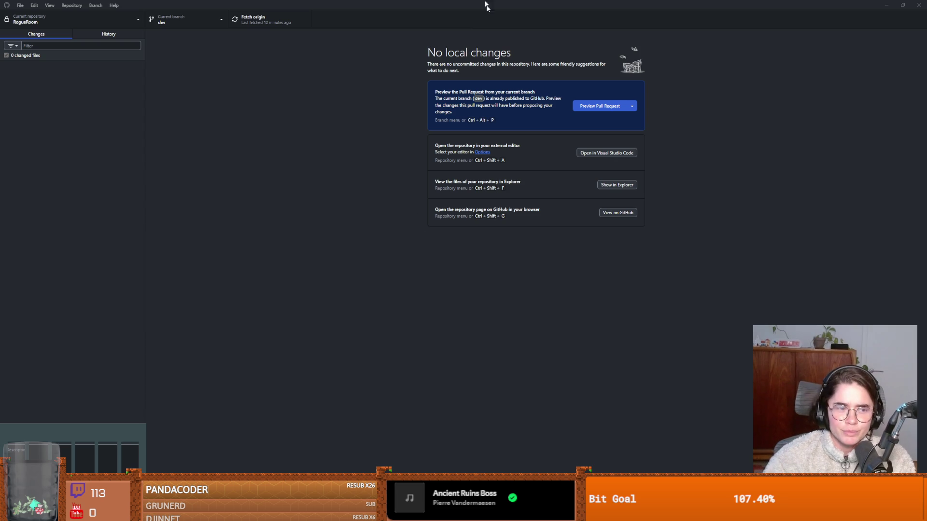
Switch to the Godot editor and save room.tscn.
key("alt+Tab")
double_click(429, 329)
key("ctrl+s")
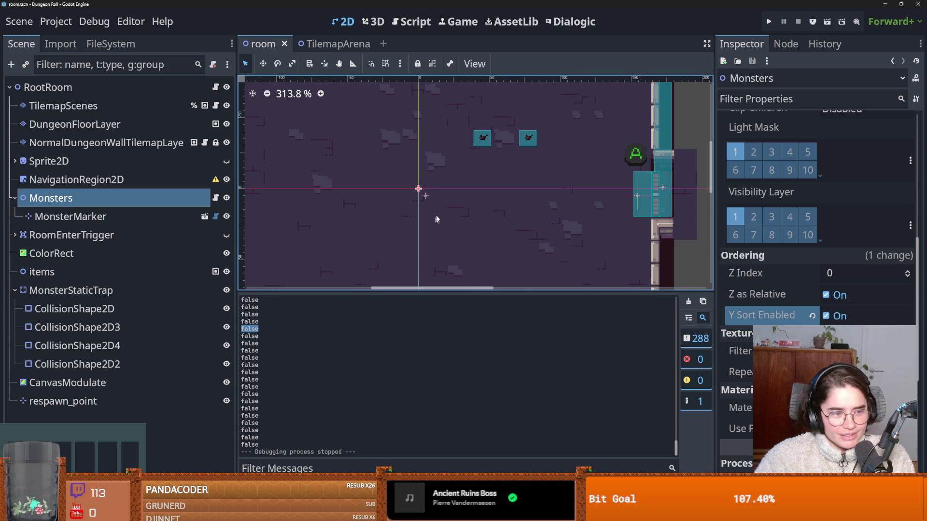
Save the room scene, then open barricade.tscn by filtering the FileSystem for BARRI.
scroll(420, 203, "left", 2)
key("ctrl+s")
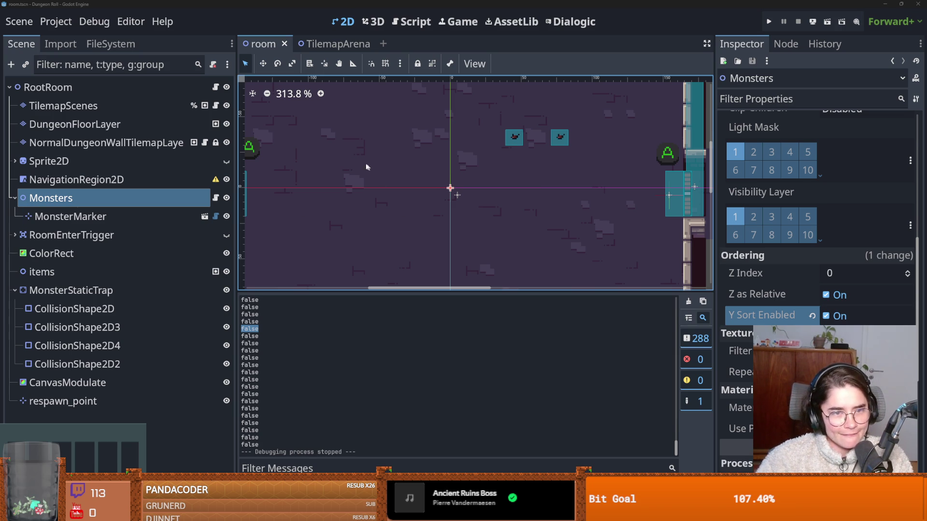
left_click(111, 44)
double_click(69, 83)
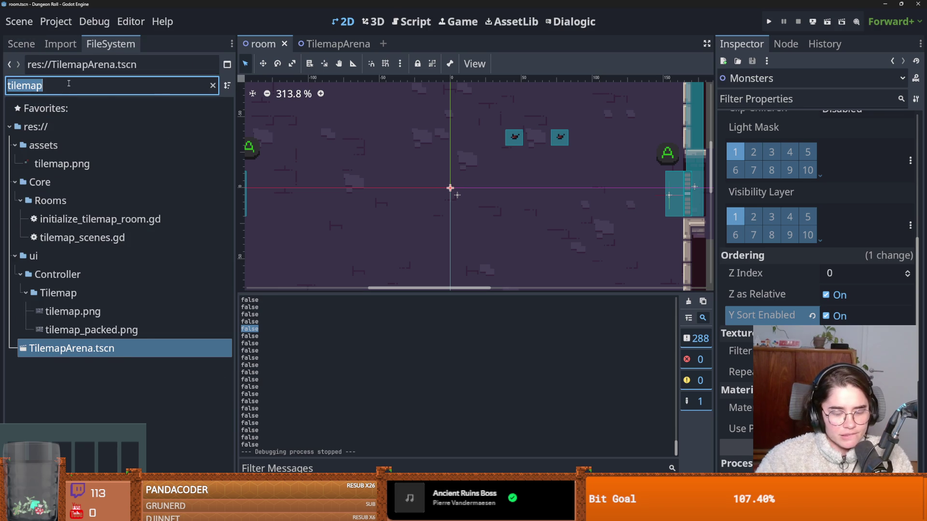
type("BARRI")
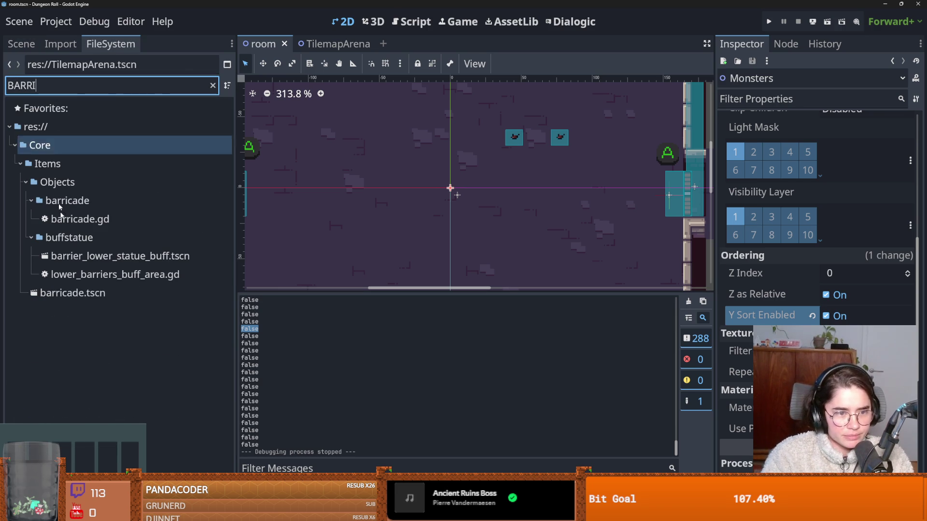
double_click(95, 301)
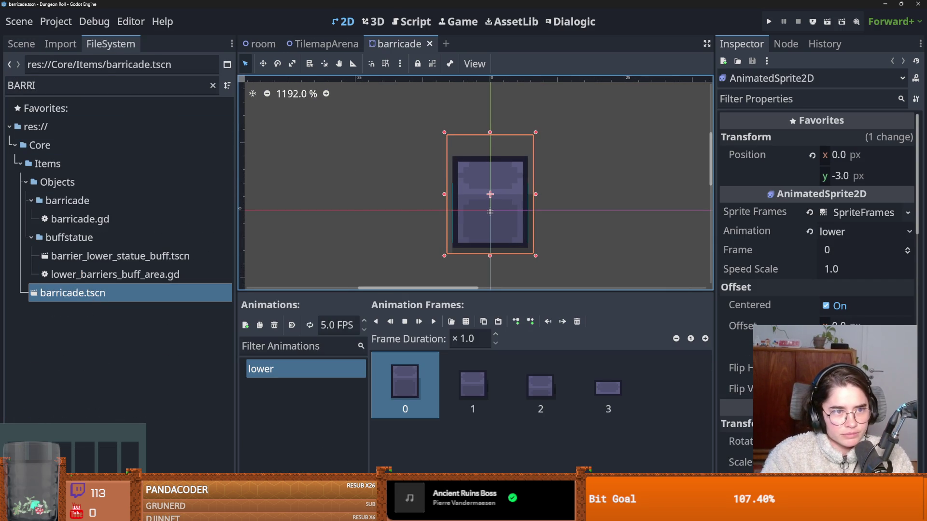
Open barricade.gd and place the cursor on the empty line after lower_barricade.
left_click(20, 48)
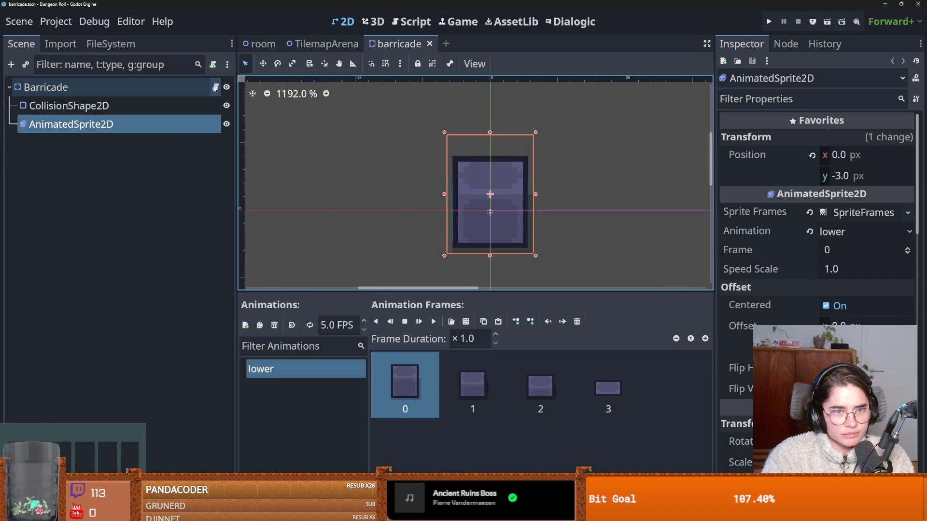
left_click(215, 87)
scroll(481, 172, "up", 1)
scroll(482, 172, "down", 1)
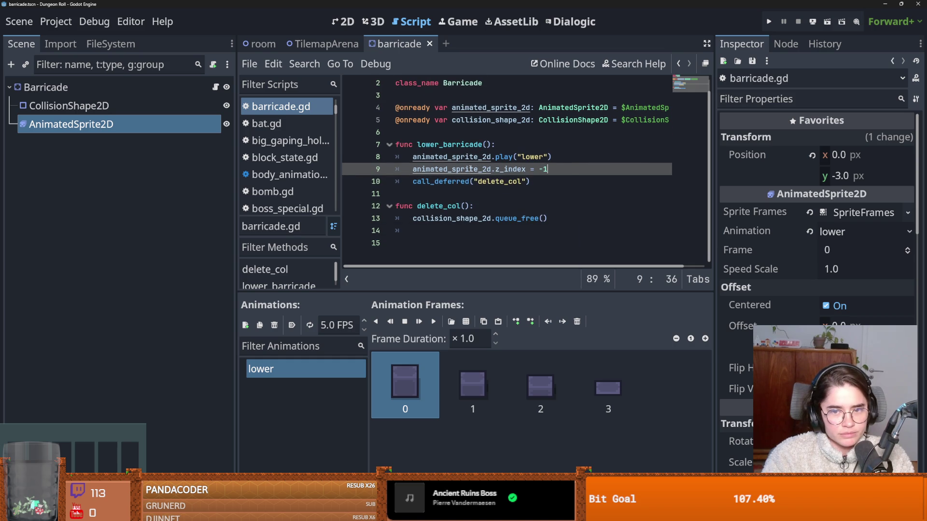
left_click(454, 193)
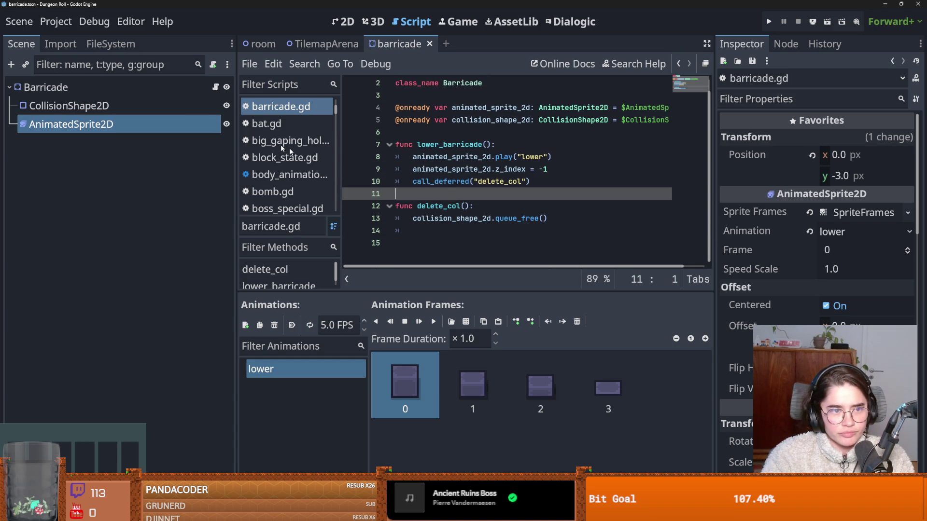
right_click(81, 85)
Add an Area2D child under Barricade, save, and cancel an accidental delete of it.
left_click(111, 113)
type("AREA")
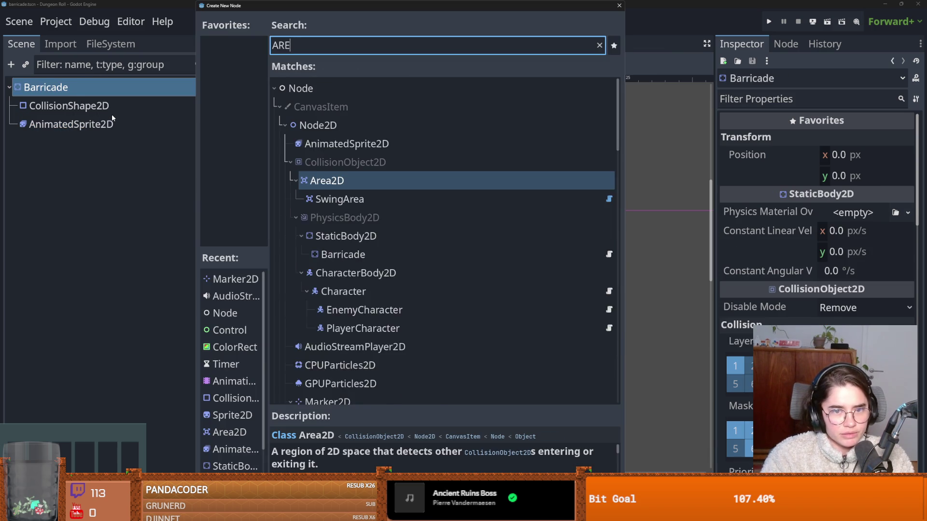
key("Return")
key("ctrl+s")
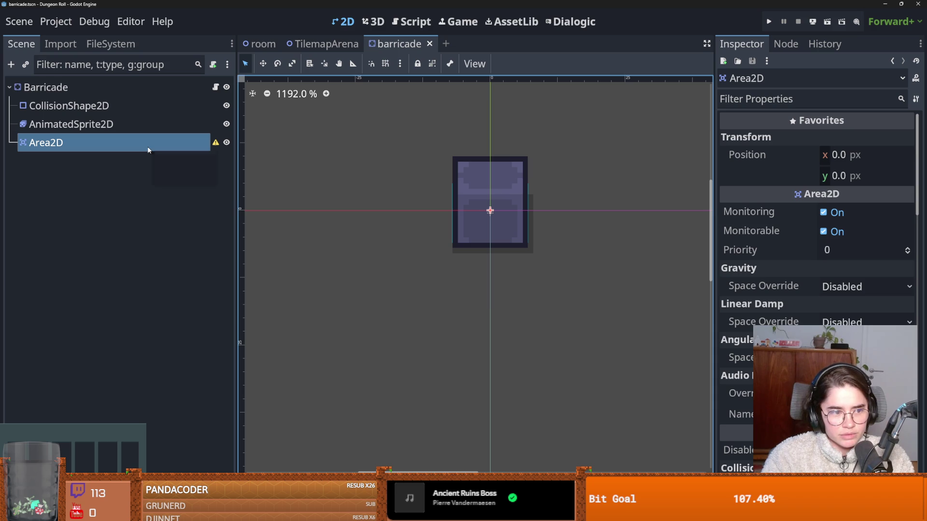
right_click(148, 149)
left_click(206, 339)
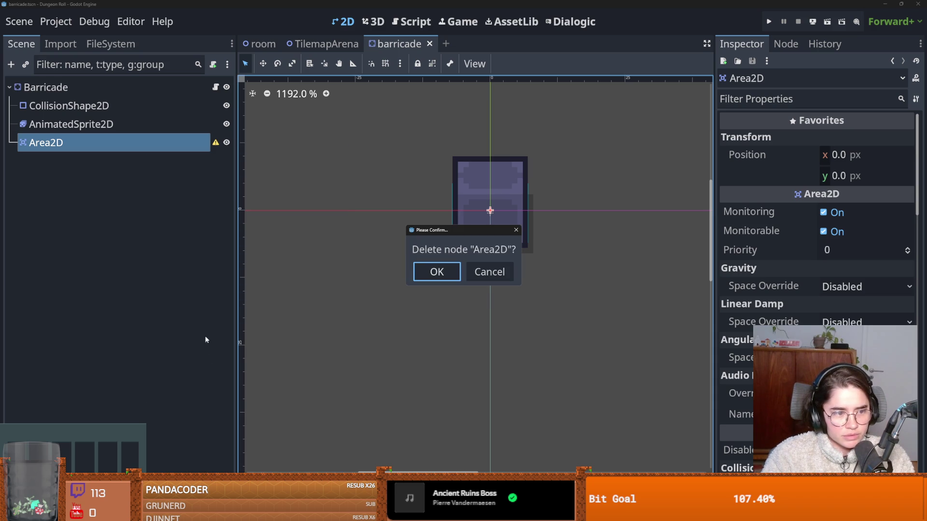
left_click(490, 272)
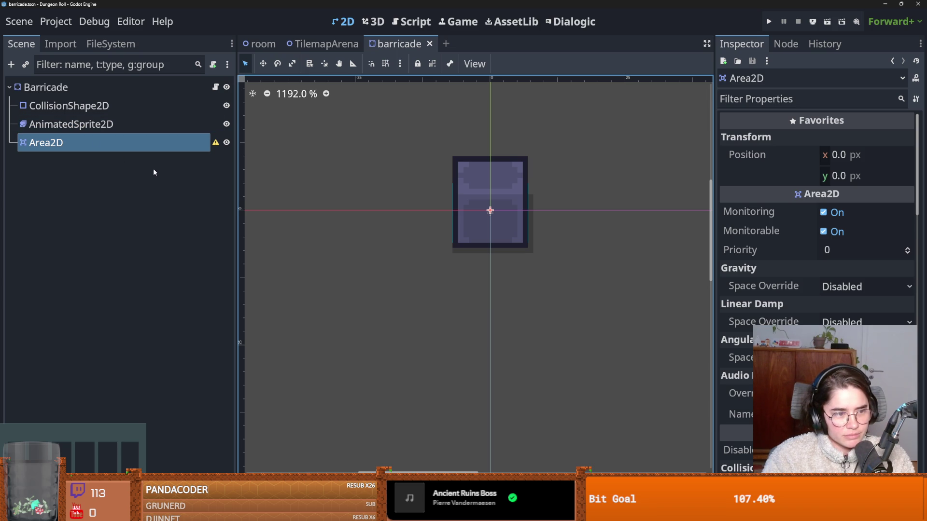
Add a CollisionShape2D child under the Area2D using the 'collis' search.
right_click(107, 144)
left_click(131, 157)
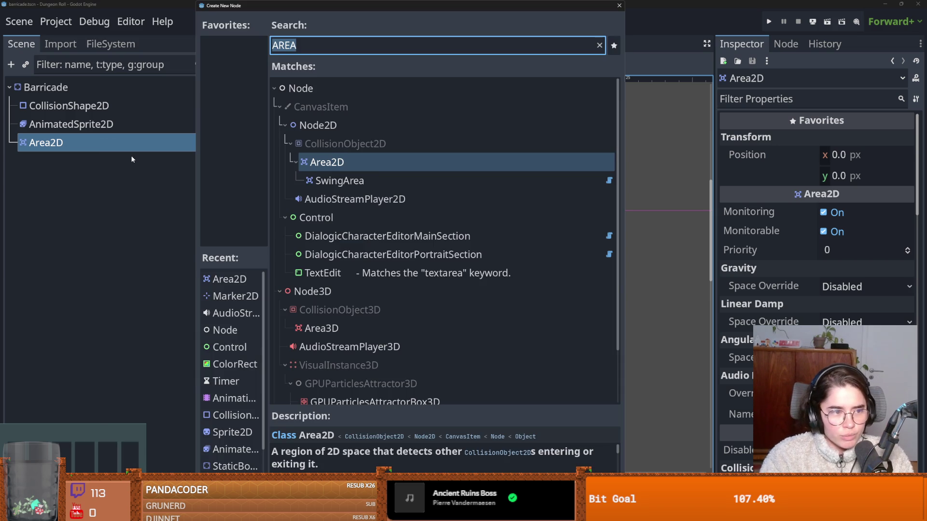
type("C9OO8")
key("ctrl+a")
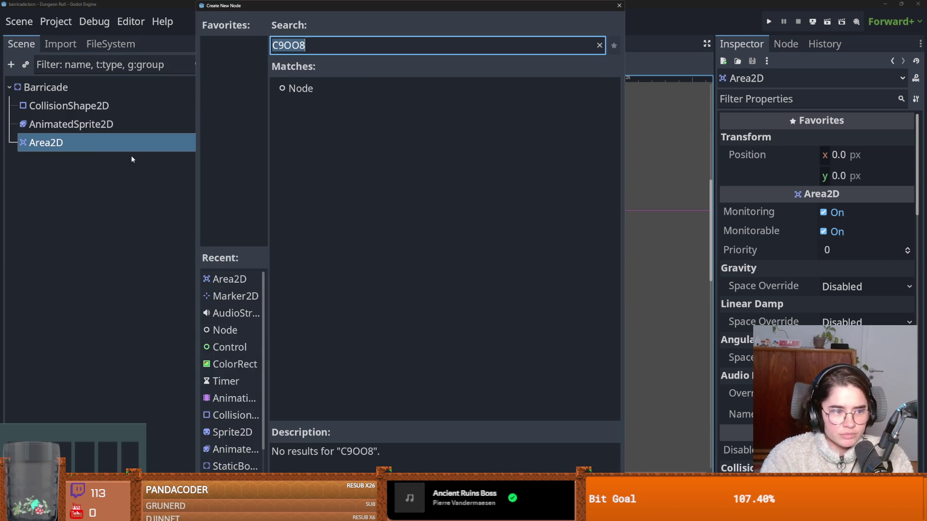
type("c9oo")
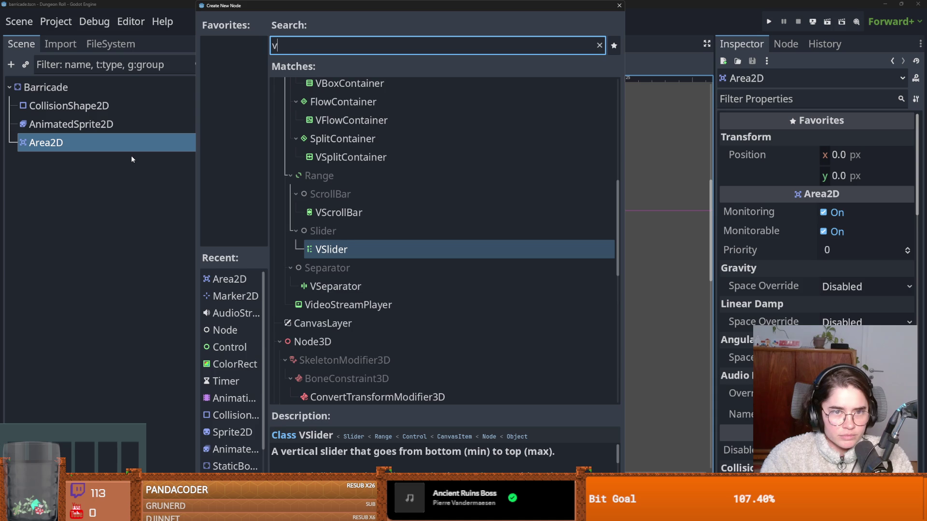
key("BackSpace")
key("BackSpace")
key("BackSpace")
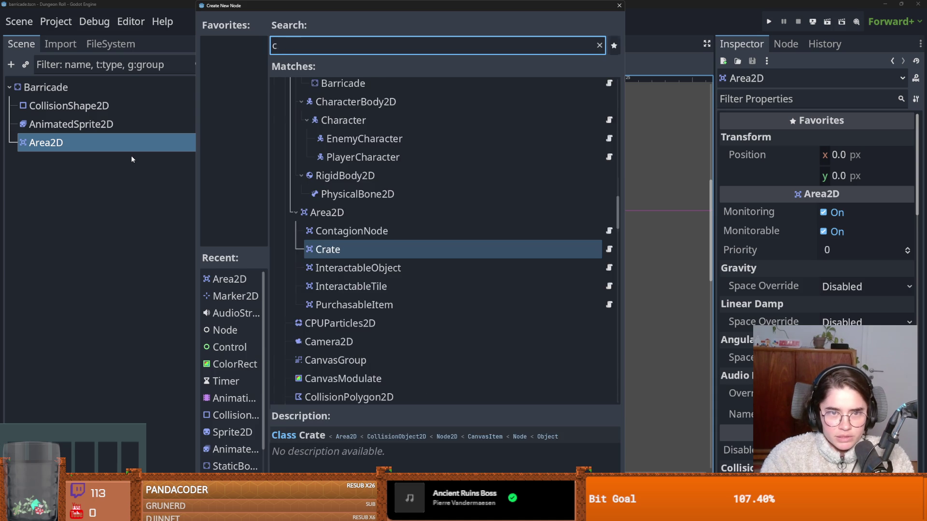
type("ollis")
key("Return")
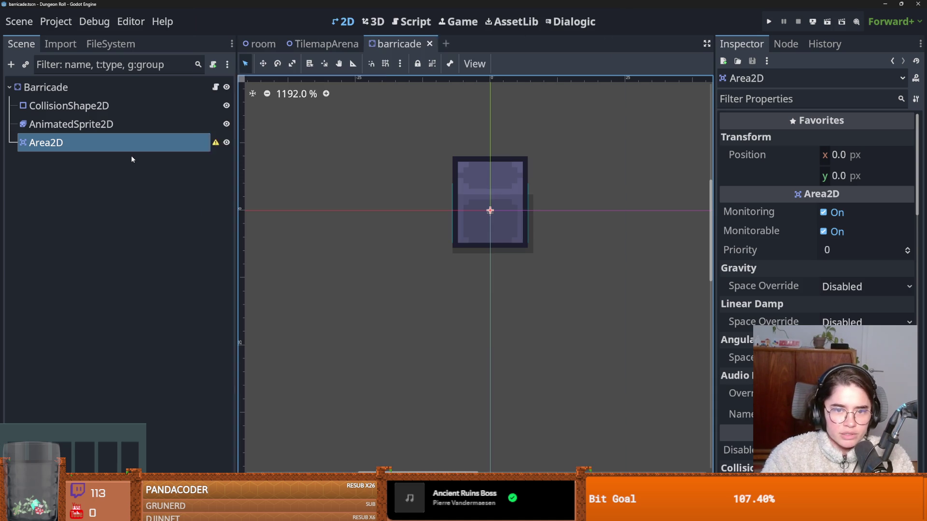
Give the new CollisionShape2D a New RectangleShape2D shape.
left_click(850, 212)
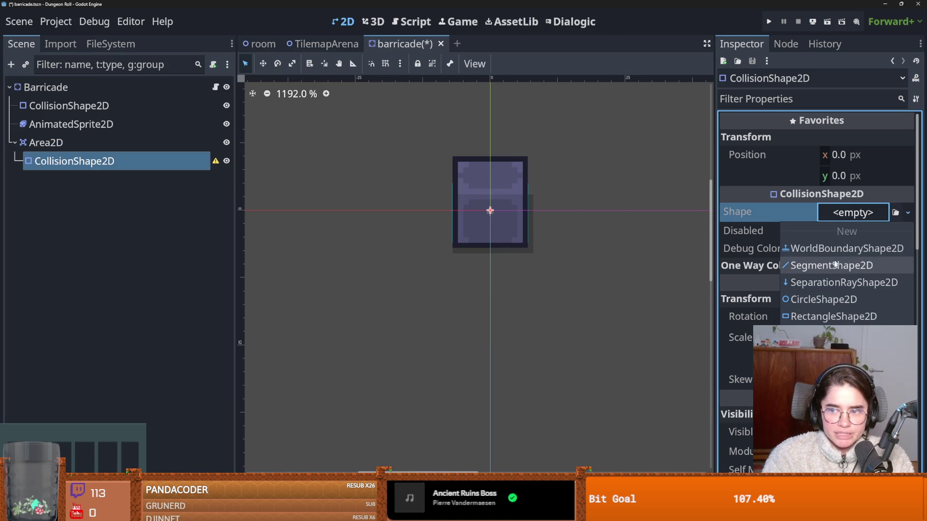
left_click(812, 316)
mouse_move(446, 161)
left_mouse_down()
mouse_move(463, 161)
mouse_move(452, 159)
left_mouse_up()
key("ctrl+z")
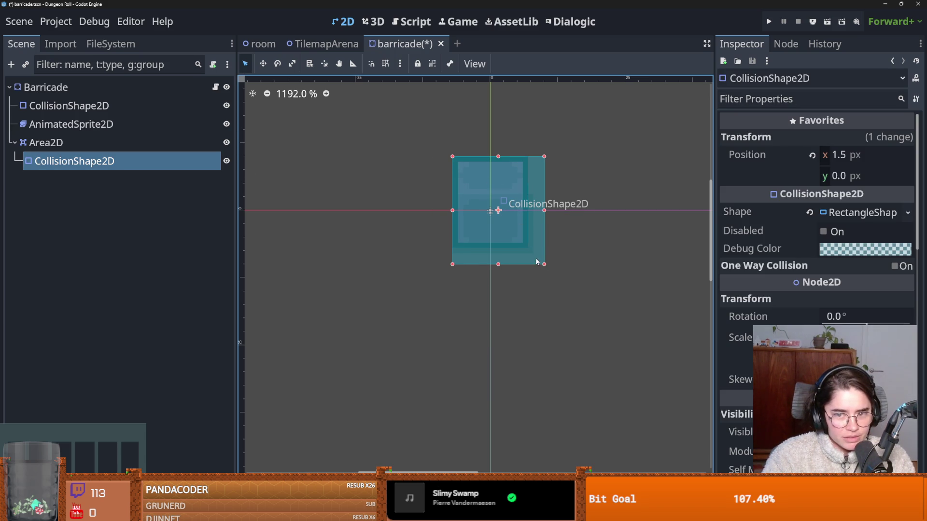
Move and resize the rectangle to cover the barricade sprite, then save the scene.
left_click_drag(536, 262, 523, 251)
left_click_drag(440, 149, 455, 161)
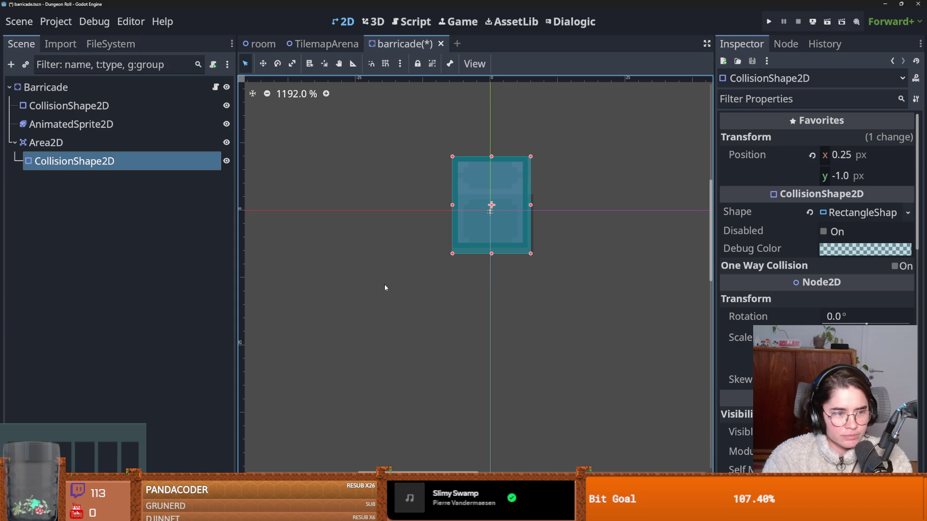
scroll(384, 285, "right", 5)
key("ctrl+s")
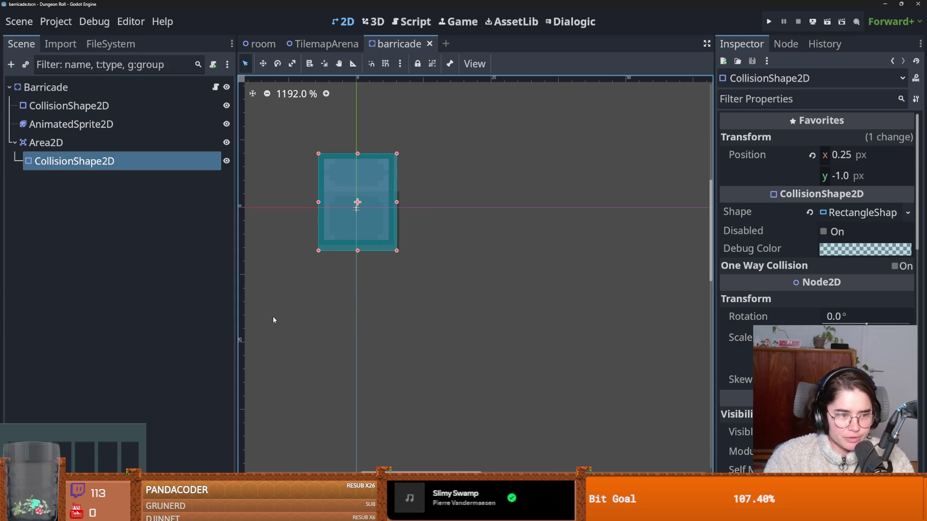
key("ctrl+s")
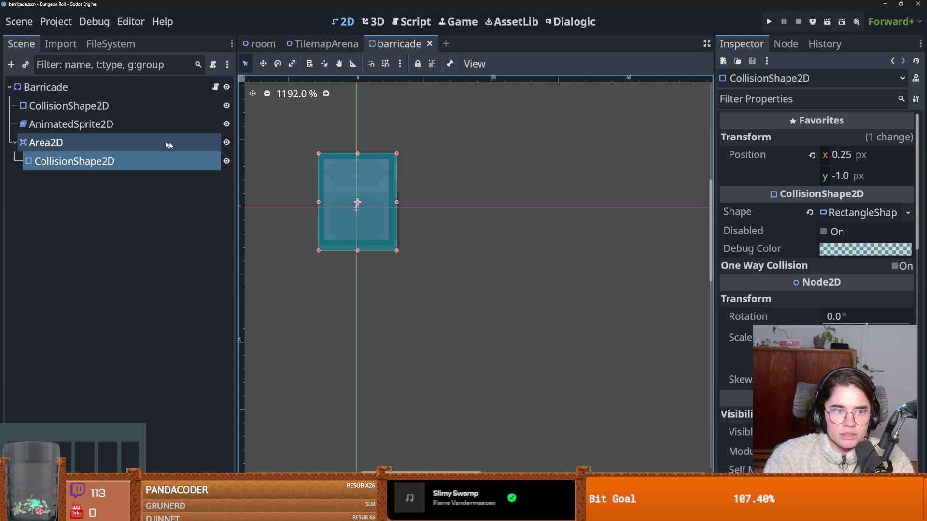
Open barricade.gd, then open archer_enemy.tscn via the 'archer_en' FileSystem filter.
left_click(174, 143)
left_click(216, 87)
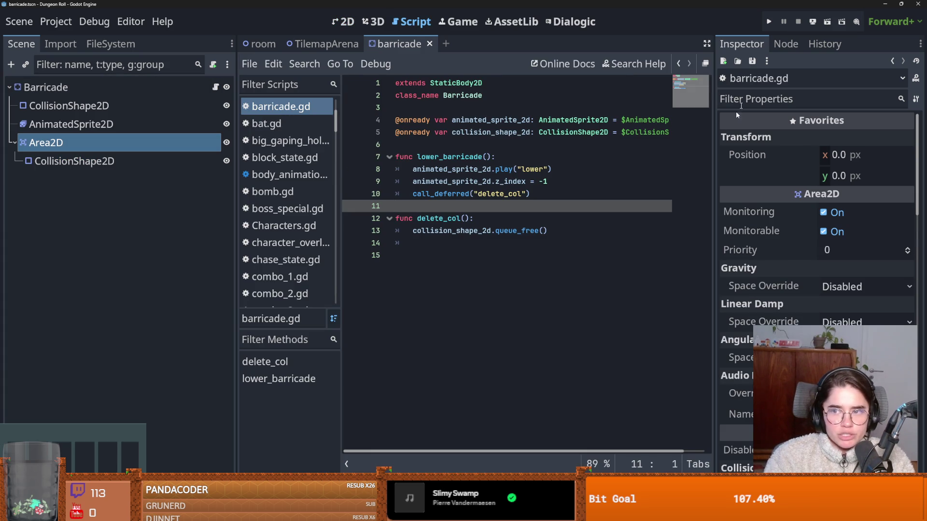
left_click(108, 46)
double_click(96, 80)
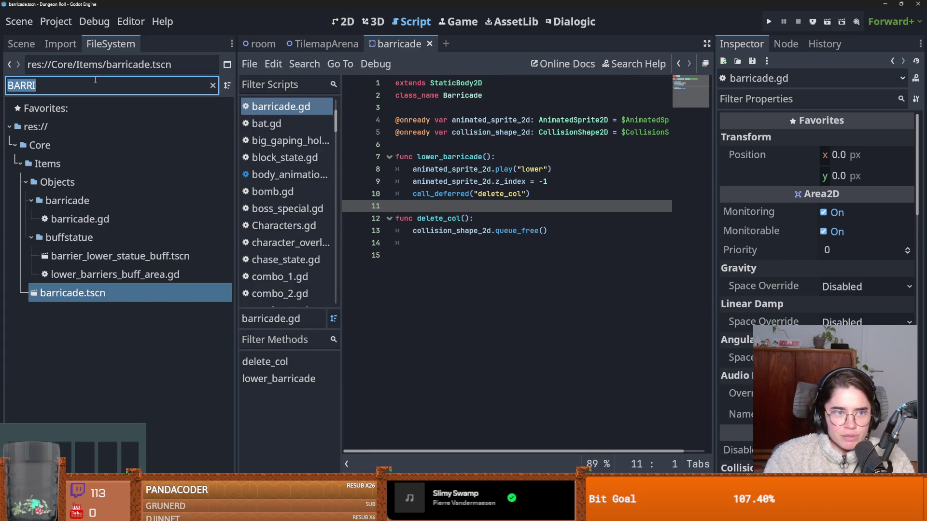
type("archer_")
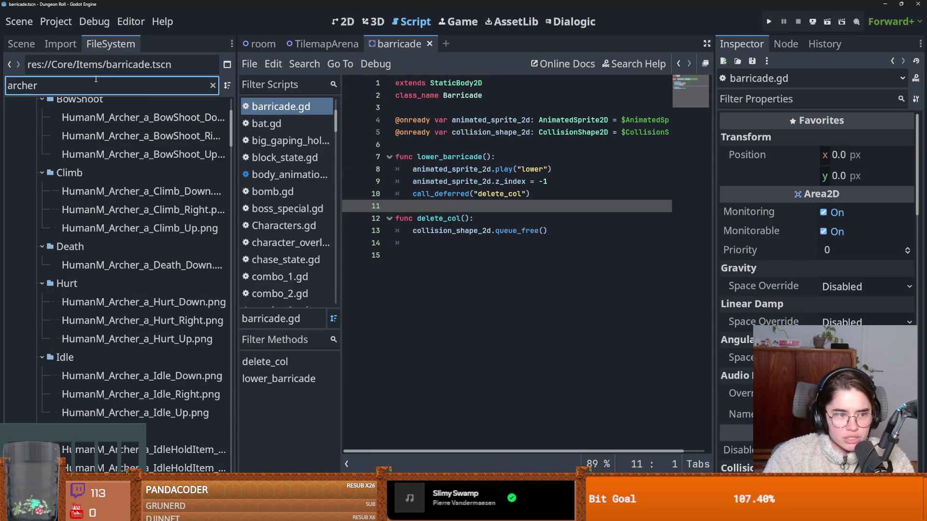
type("en")
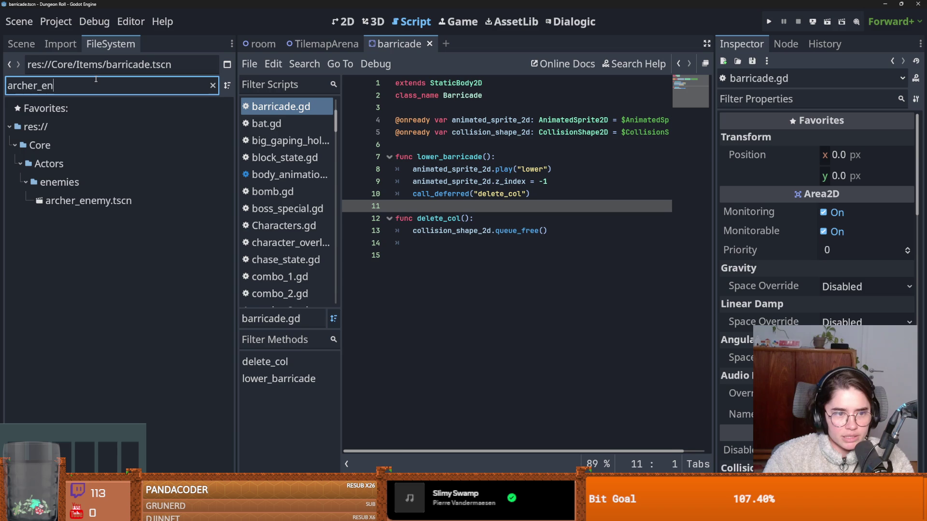
left_click(105, 211)
double_click(105, 210)
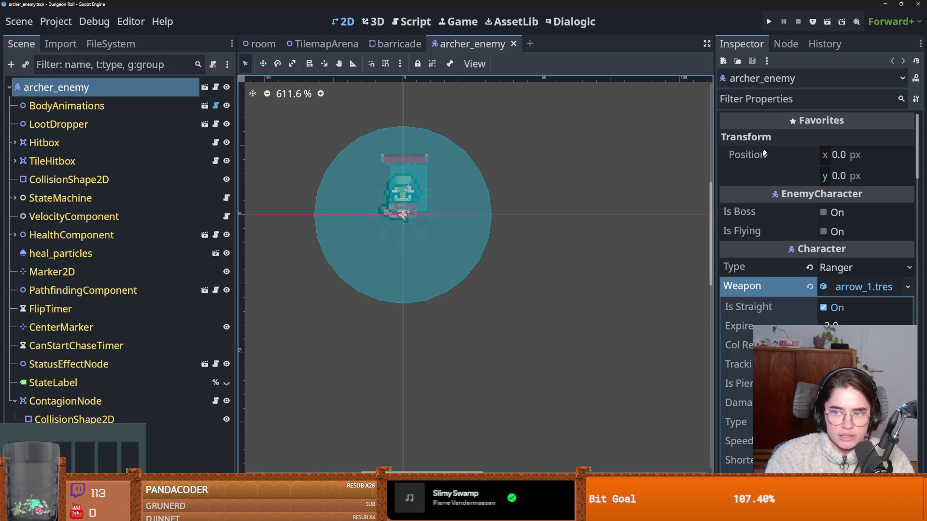
Inspect the archer enemy's arrow_1.tres Weapon resource and save the scene.
left_click(850, 286)
left_click(850, 287)
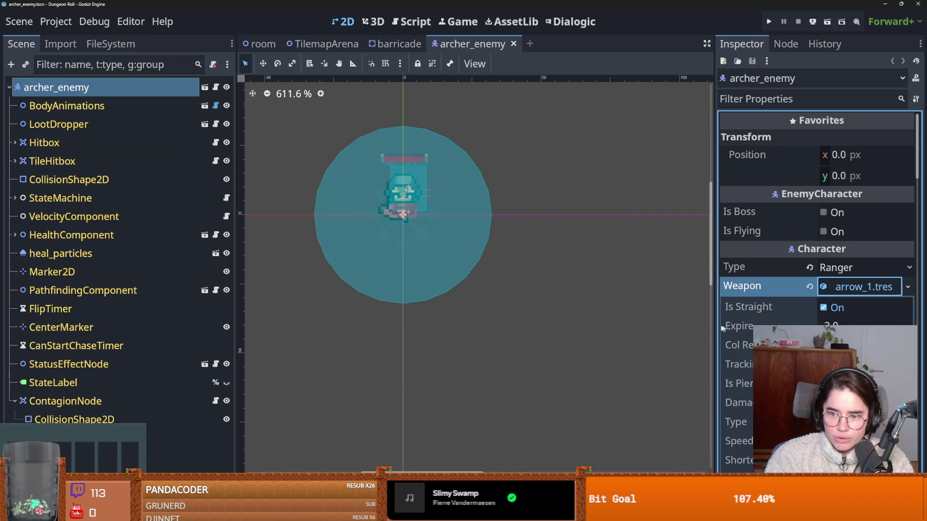
left_click_drag(716, 327, 508, 318)
scroll(626, 311, "down", 10)
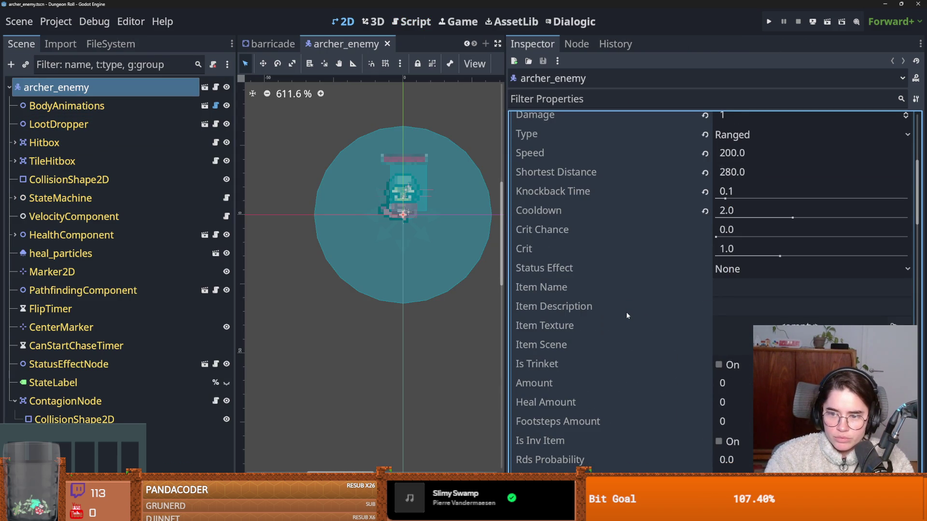
scroll(626, 311, "up", 5)
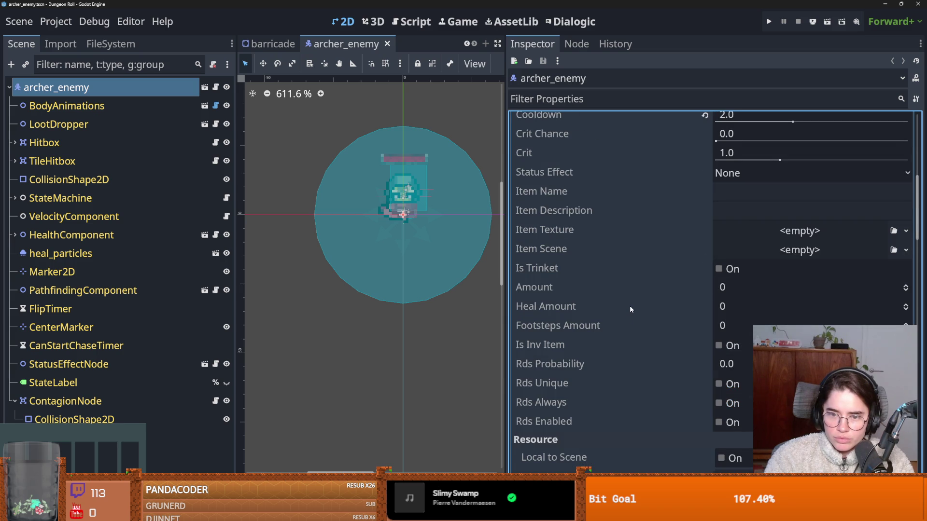
scroll(629, 305, "up", 5)
left_click(783, 195)
key("ctrl+s")
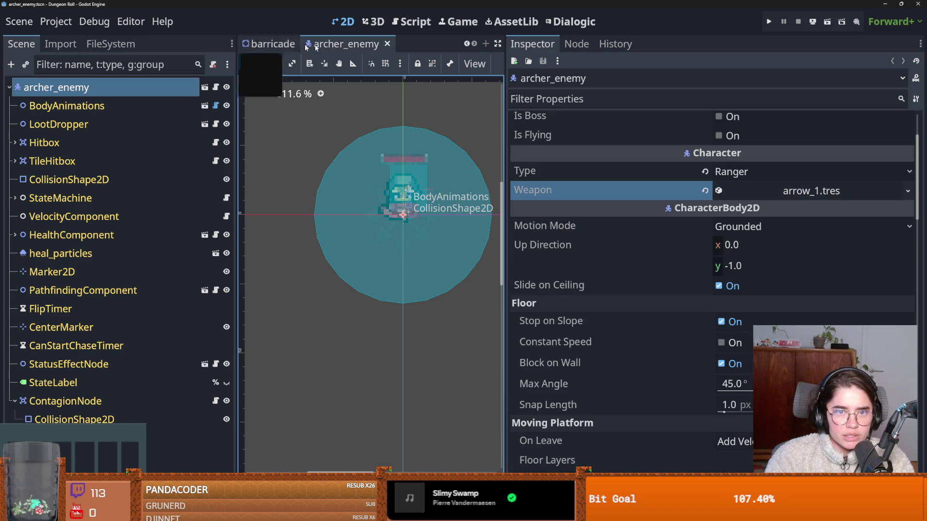
Filter the FileSystem for 'player' files, then switch over to Discord.
left_click(133, 47)
double_click(75, 84)
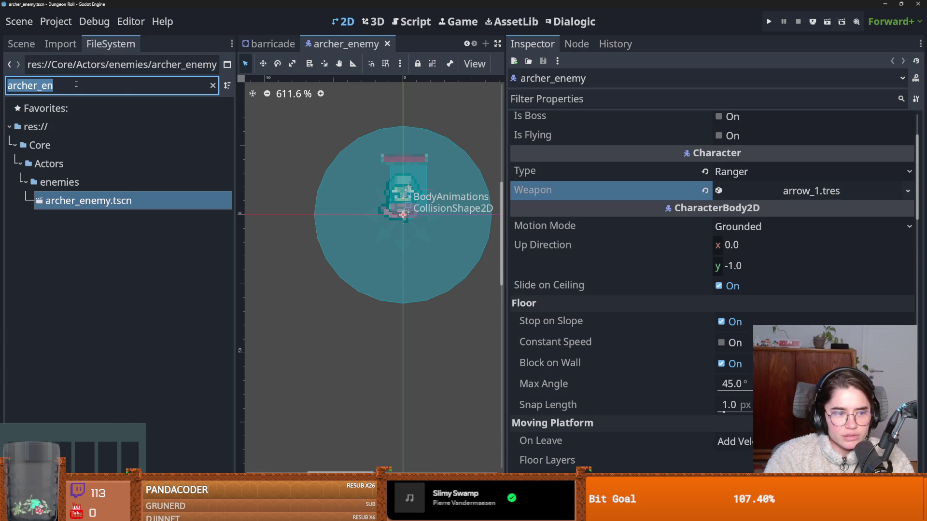
type("player")
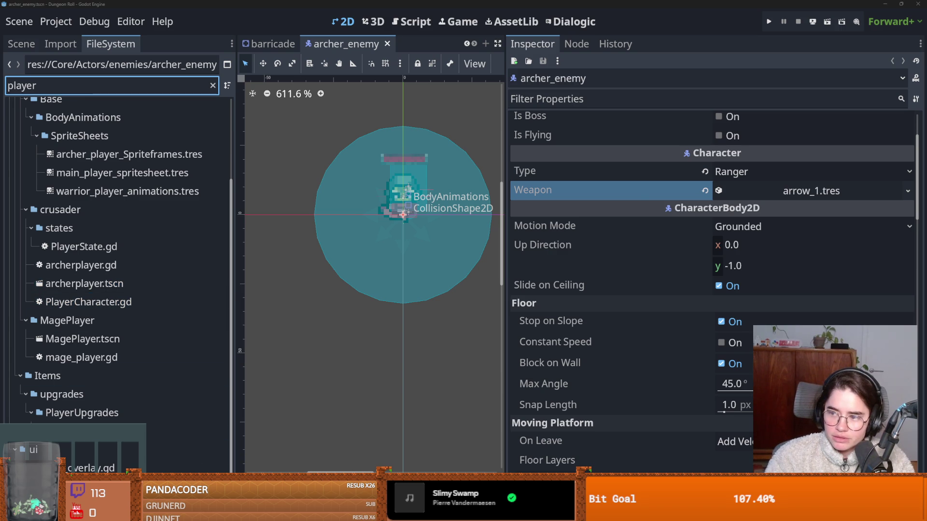
key("alt+Tab")
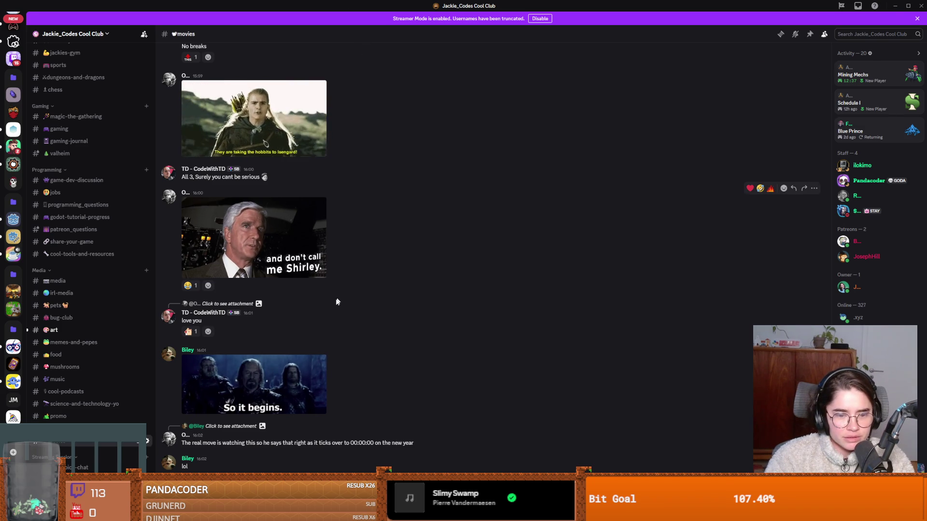
Back in Godot, open archerplayer.tscn and select its ArcherPlayer root node.
key("ctrl+Print")
key("alt+Tab")
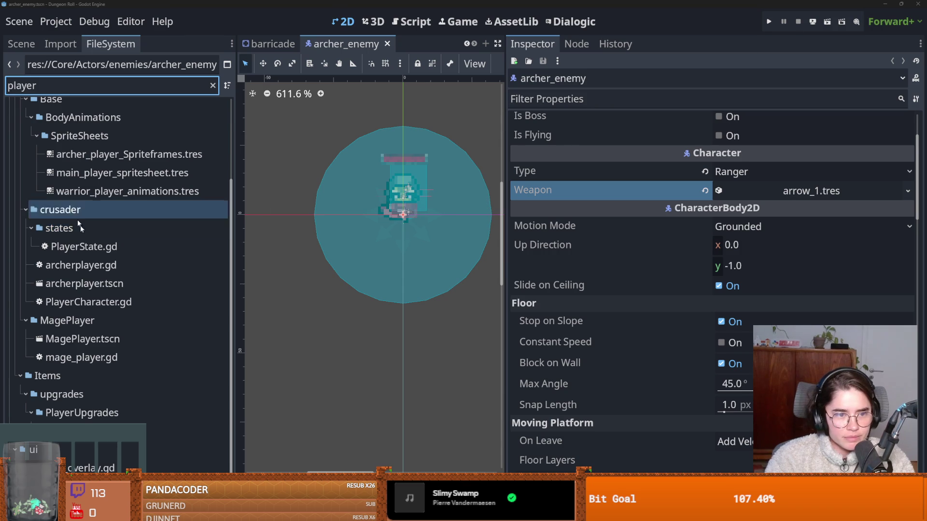
left_click(93, 282)
double_click(97, 291)
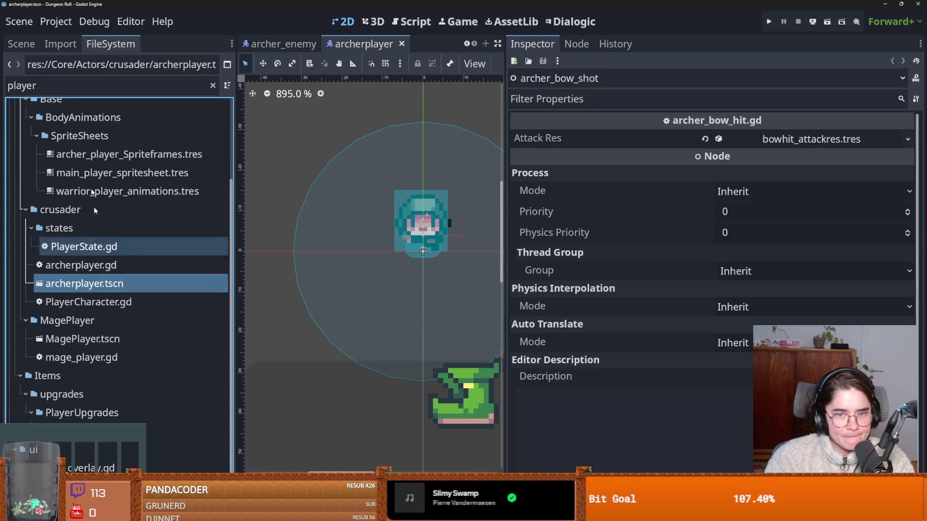
left_click(22, 44)
left_click(79, 92)
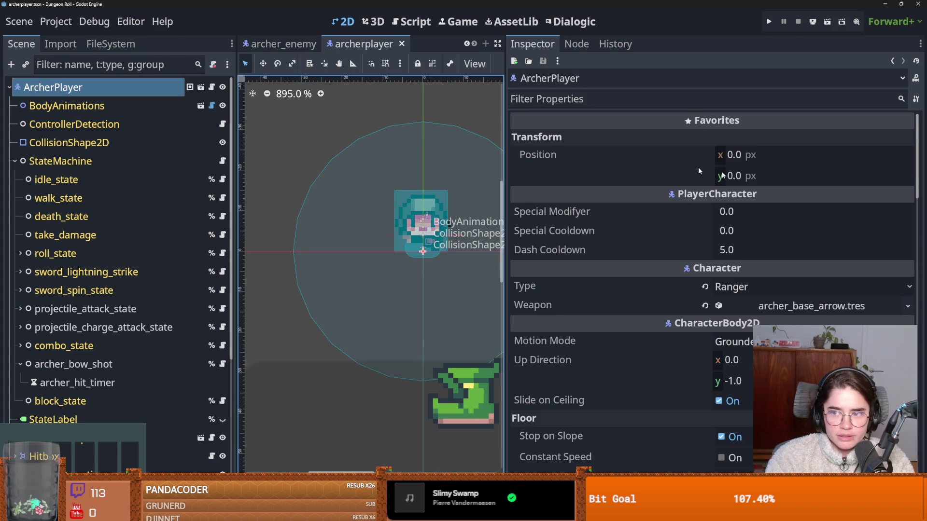
Compare the player's archer_base_arrow.tres Weapon with the archer enemy's arrow_1.tres.
left_click(791, 307)
left_click(792, 311)
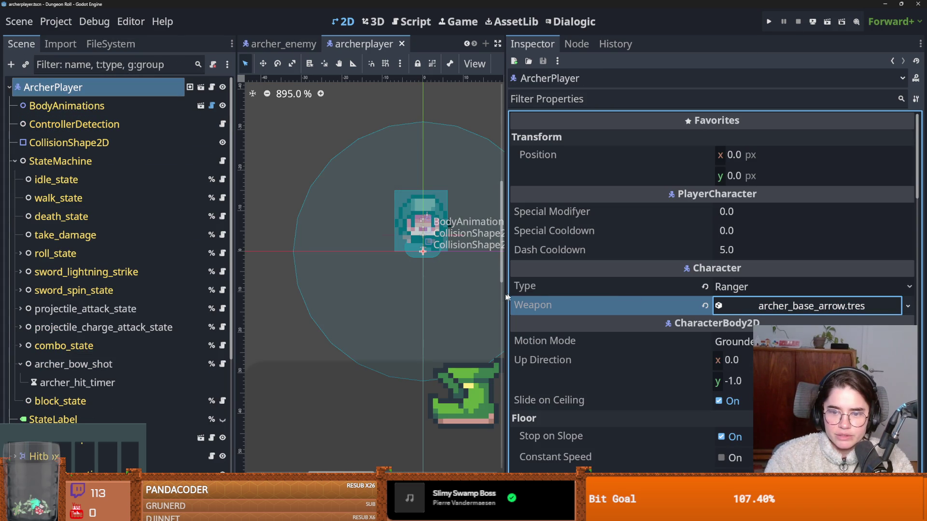
mouse_move(505, 289)
left_mouse_down()
mouse_move(465, 288)
mouse_move(577, 302)
left_mouse_up()
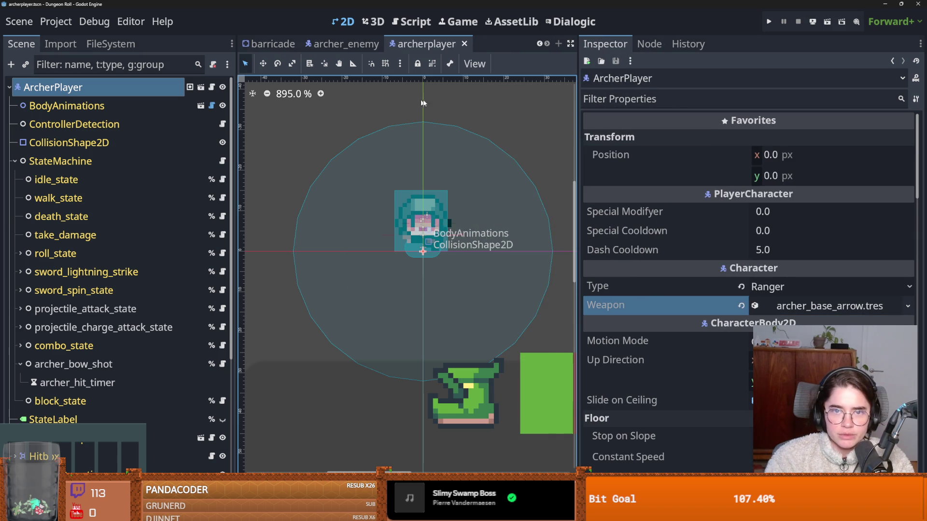
left_click(346, 44)
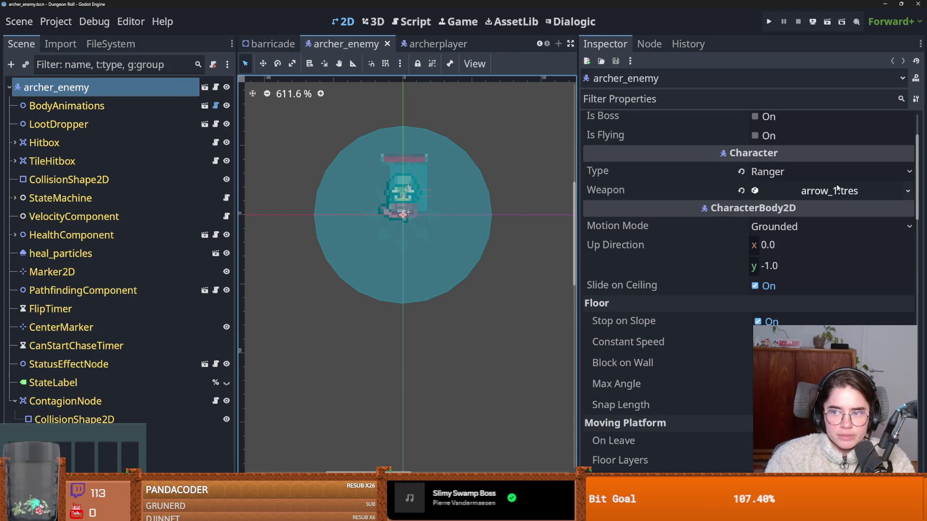
left_click(830, 191)
left_click(830, 191)
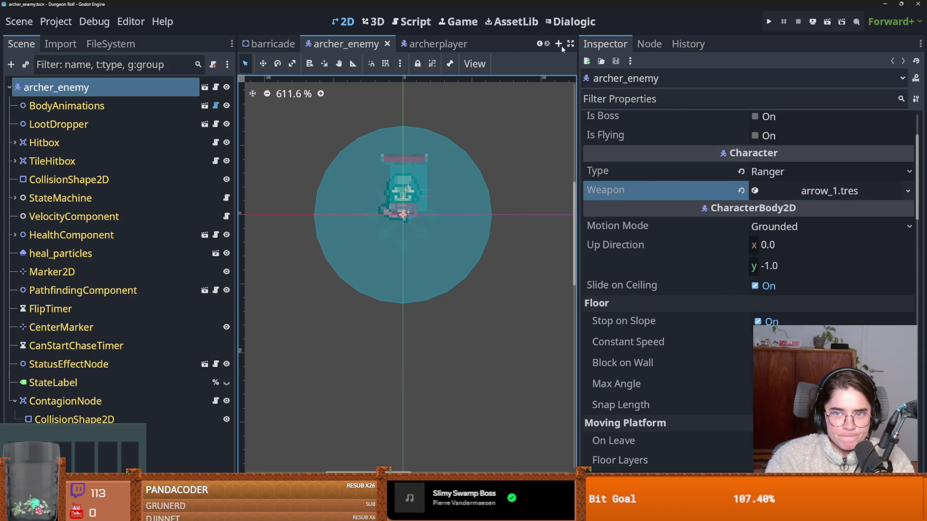
In barricade.gd, add an onready area_2d reference to the Area2D node.
left_click_drag(578, 63, 742, 64)
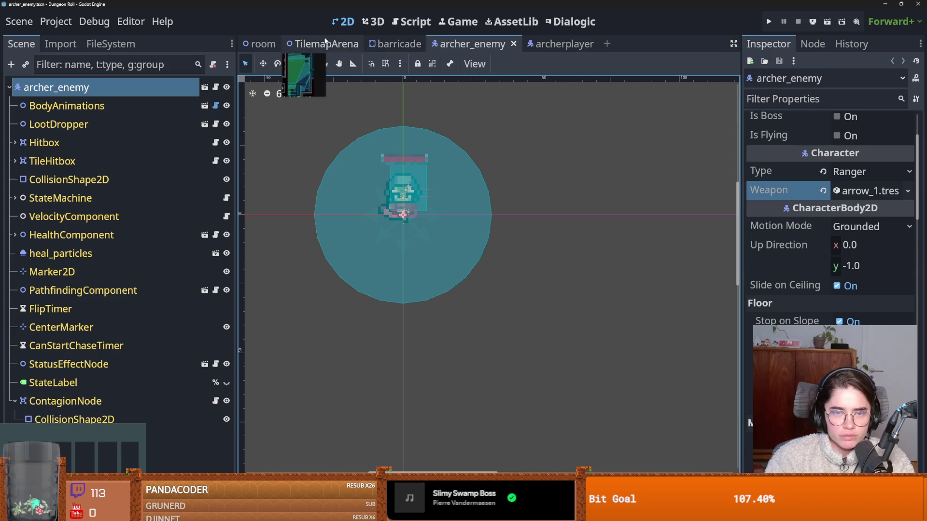
left_click(399, 44)
left_click(221, 87)
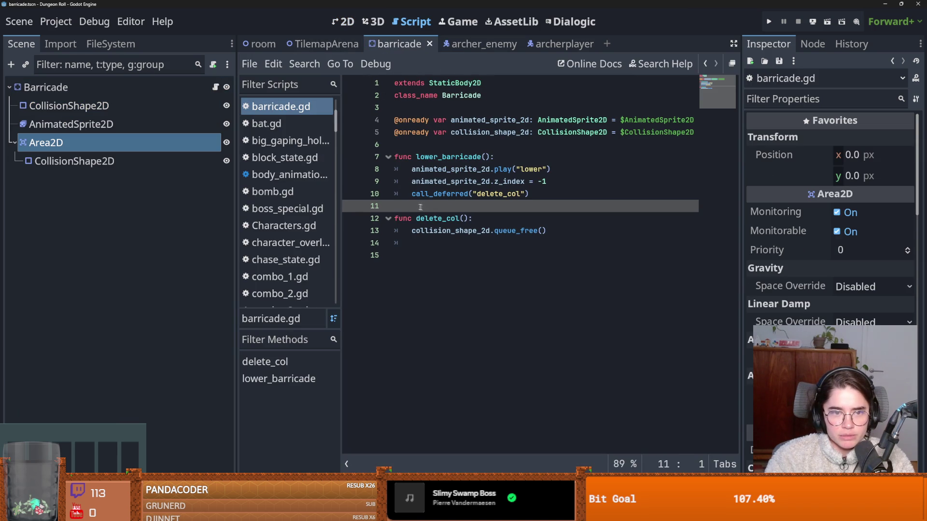
left_click_drag(132, 149, 459, 146)
double_click(475, 145)
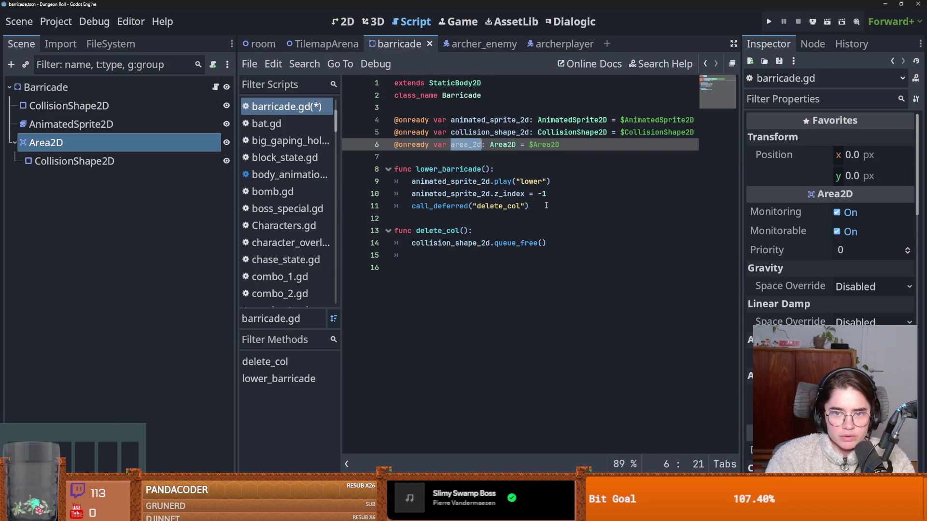
left_click(407, 157)
key("Return")
key("Return")
key("Up")
Add a _ready function and delete a duplicate Area2D declaration.
type("fu")
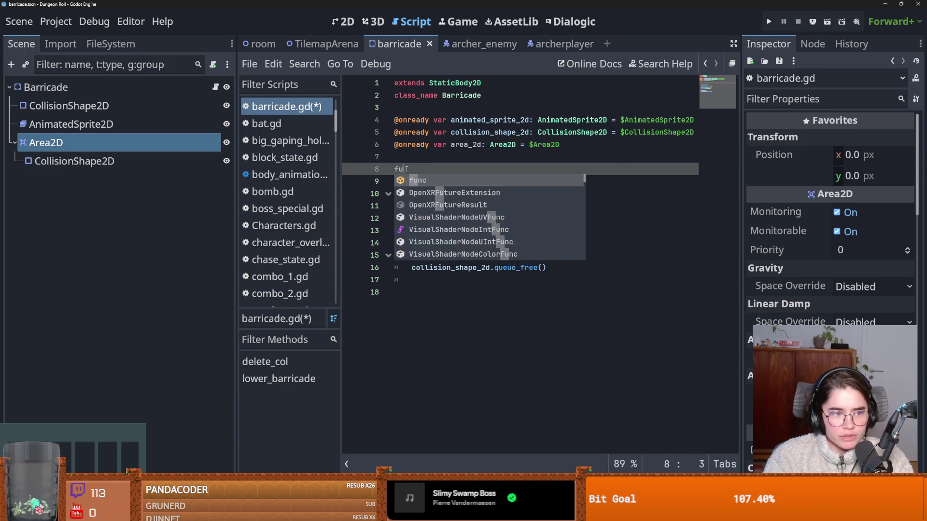
type("nc _r")
key("Return")
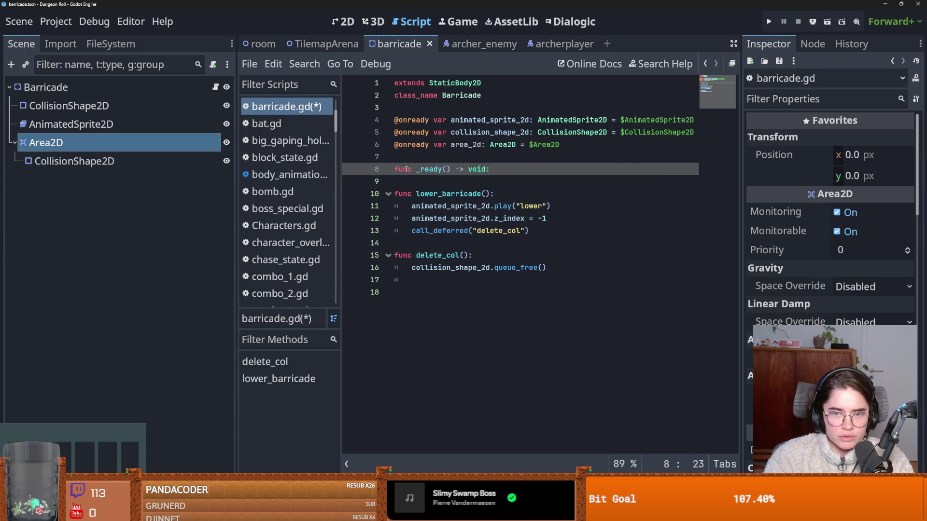
key("Return")
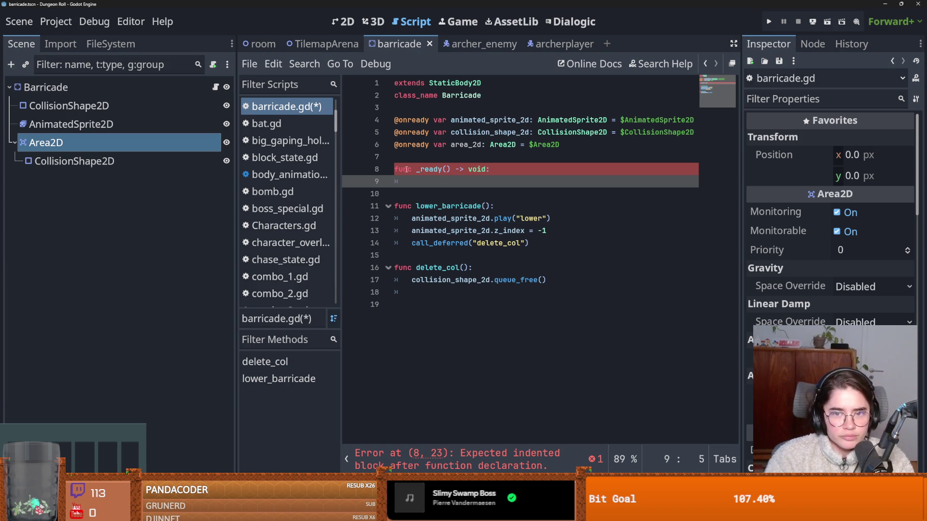
left_click(407, 162)
key("Return")
key("Up")
mouse_move(106, 145)
left_mouse_down()
mouse_move(434, 186)
mouse_move(463, 157)
left_mouse_up()
double_click(463, 157)
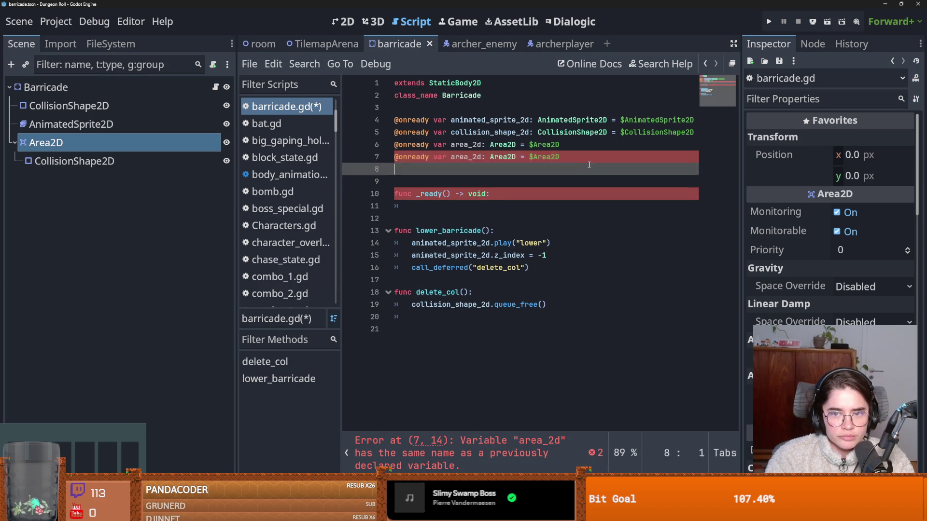
key("ctrl+shift+k")
left_click(439, 194)
In _ready, connect area_2d.area_entered to on_area_entered.
type("area_2d.area_en")
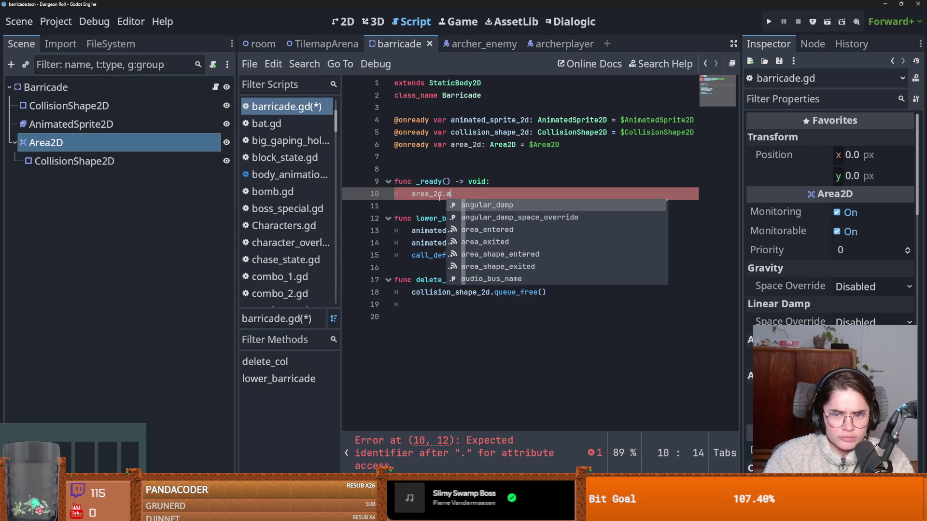
key("Return")
type(".connect(on_a")
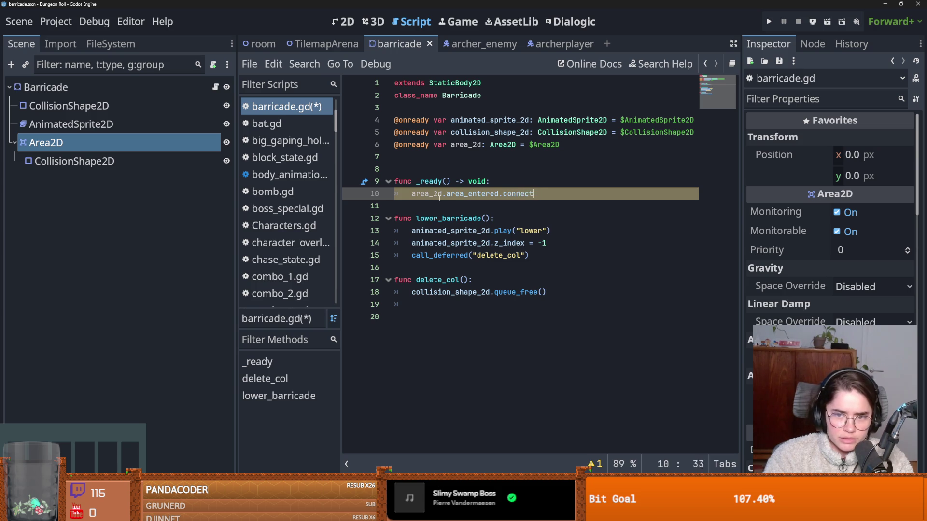
type("rea")
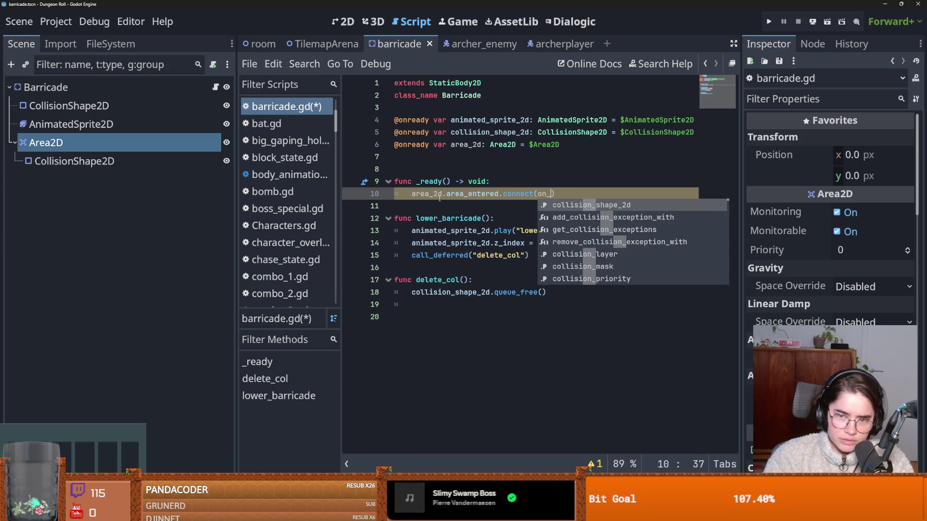
type("_entered")
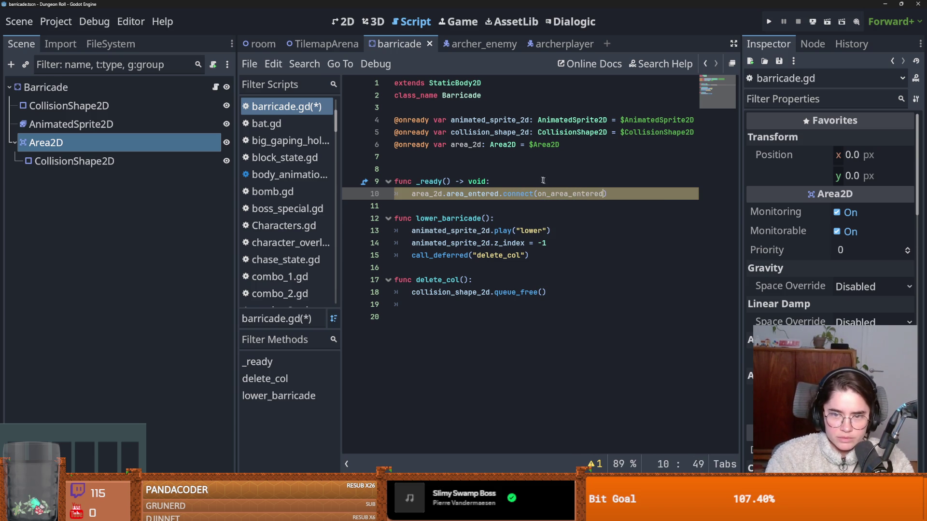
Add a 'func on_area_entered(area):' handler containing pass and save the script.
left_click(412, 207)
key("Return")
key("Return")
type("func on_area_entered()")
key("BackSpace")
type("area)")
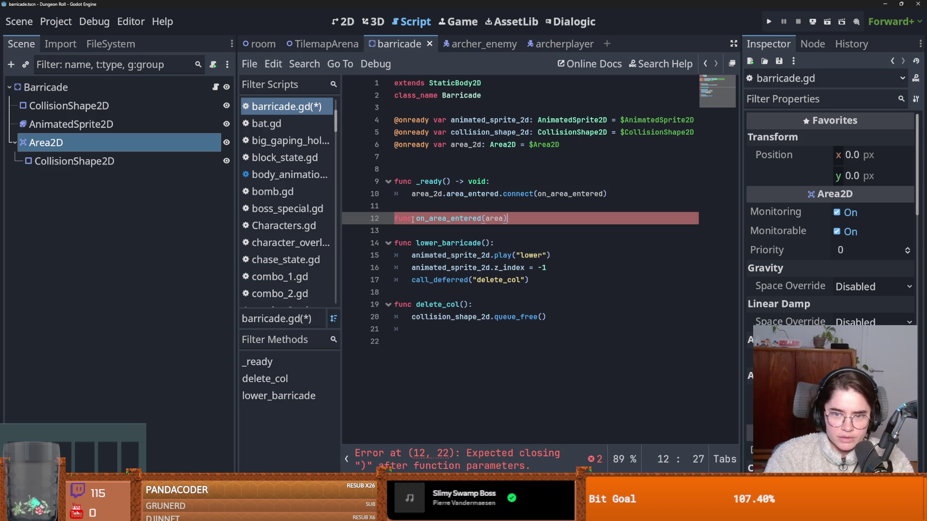
type(":")
key("Return")
type("pass")
key("ctrl+s")
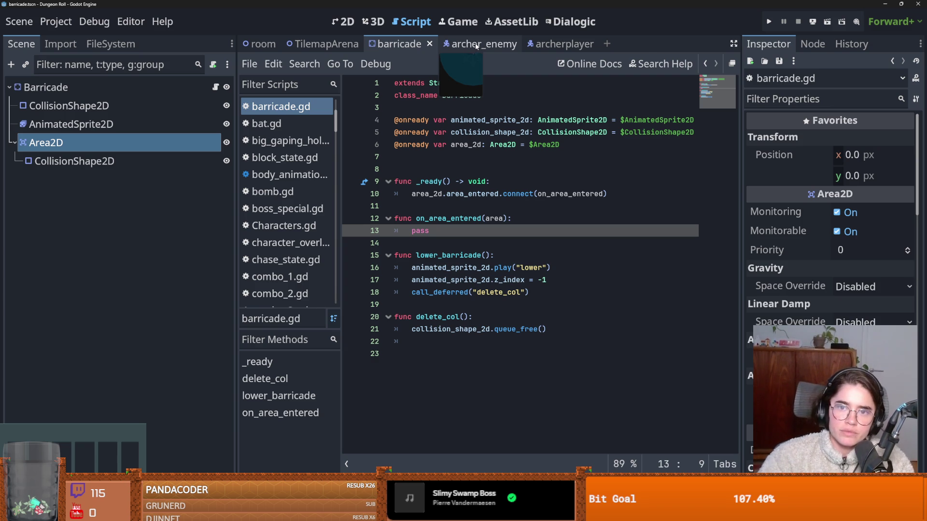
Filter the FileSystem for 'projectile' and open projectile.tscn.
left_click(119, 46)
left_click(85, 80)
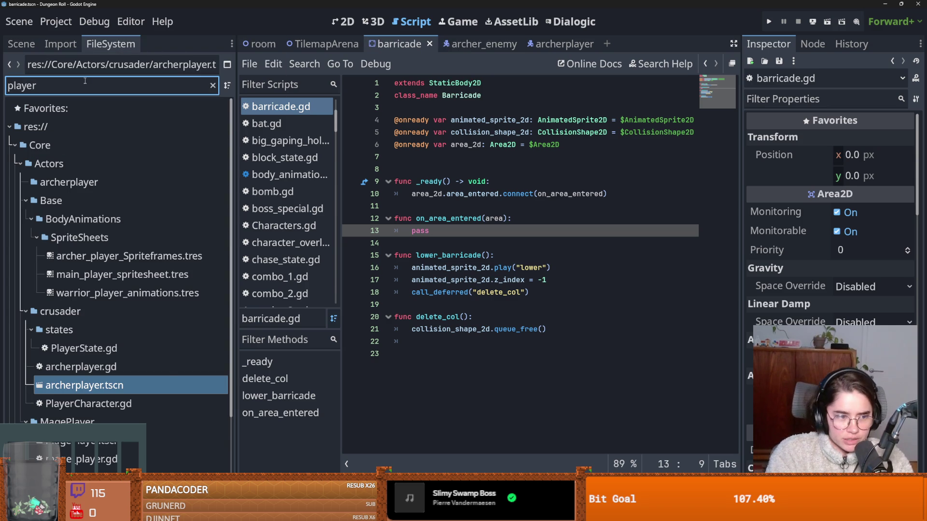
key("BackSpace")
key("BackSpace")
key("BackSpace")
type("roject")
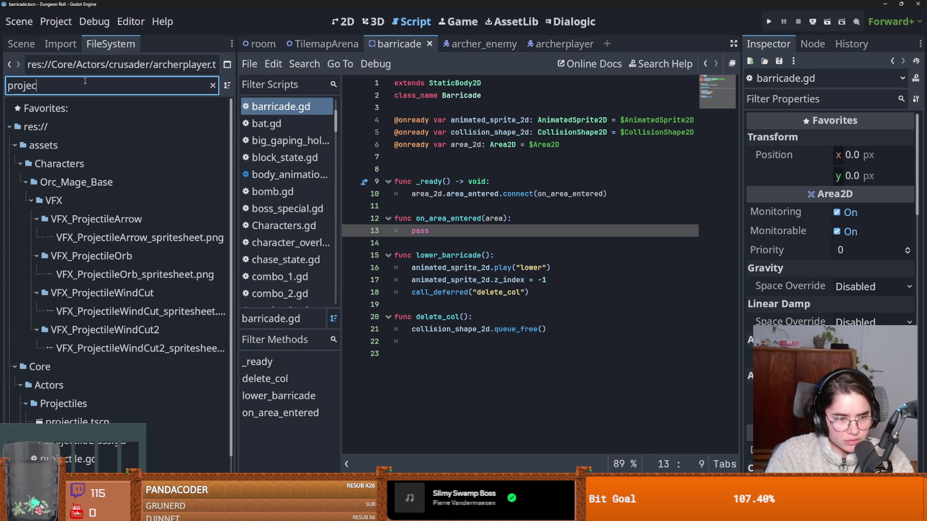
left_click(129, 421)
left_click(22, 44)
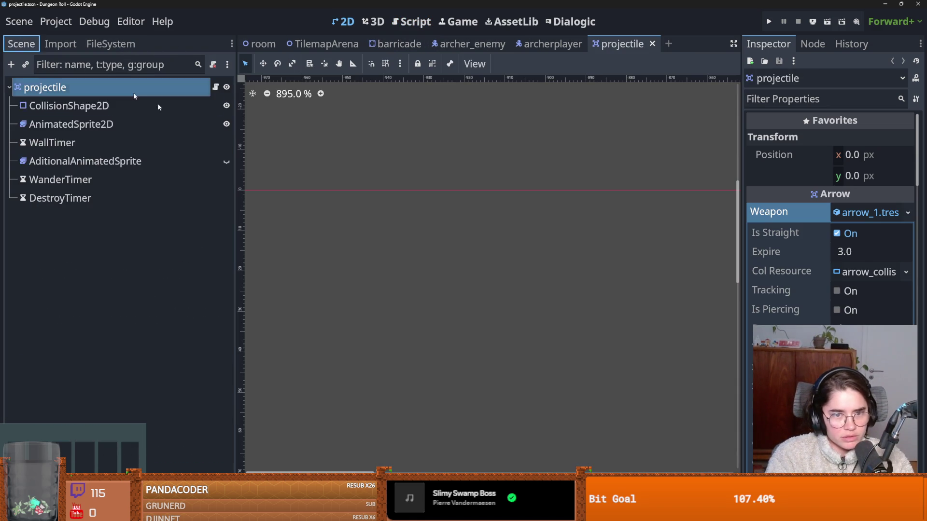
Open projectile.gd and check its class_name Arrow declaration, saving the scene.
scroll(439, 244, "down", 12)
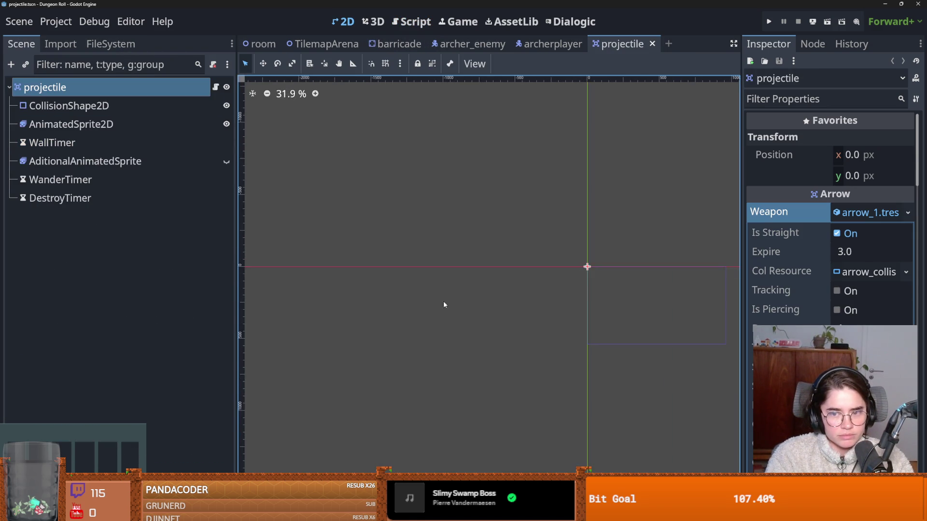
scroll(482, 293, "up", 4)
scroll(420, 291, "up", 8)
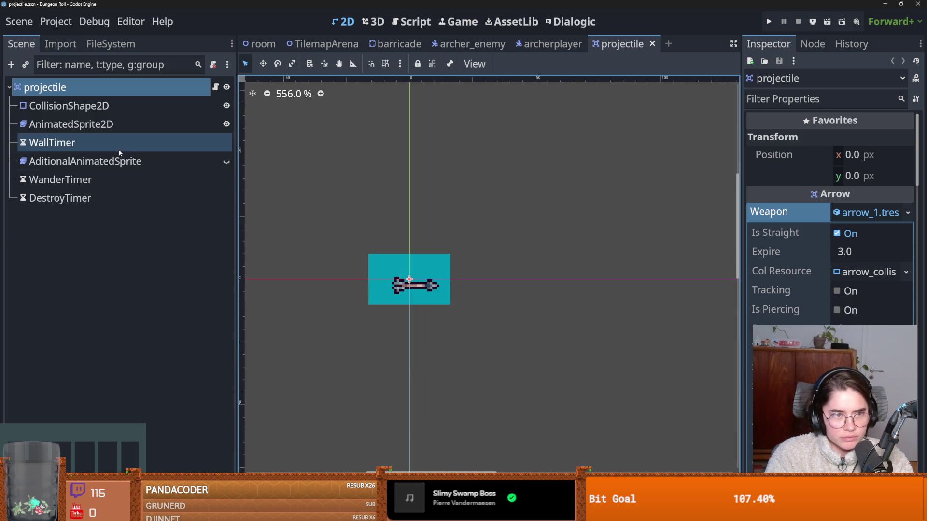
left_click(215, 87)
double_click(456, 96)
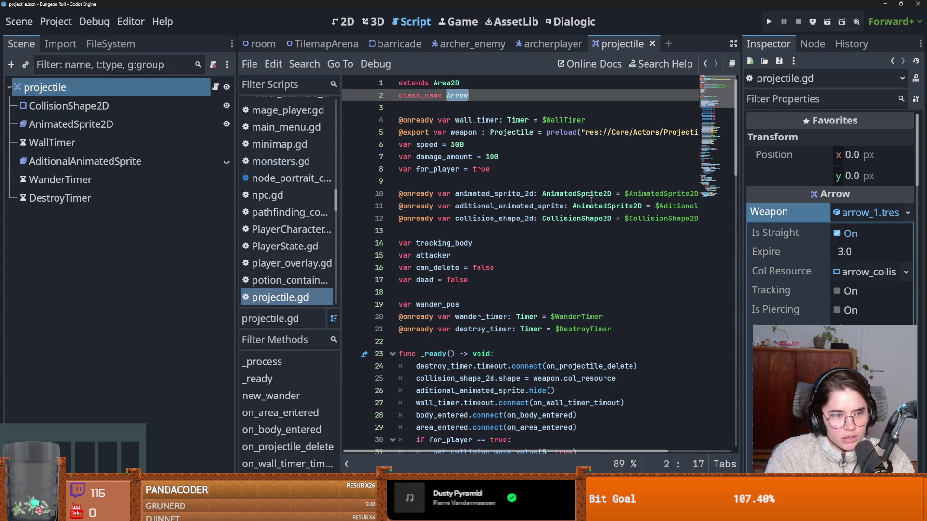
left_click(482, 182)
key("ctrl+s")
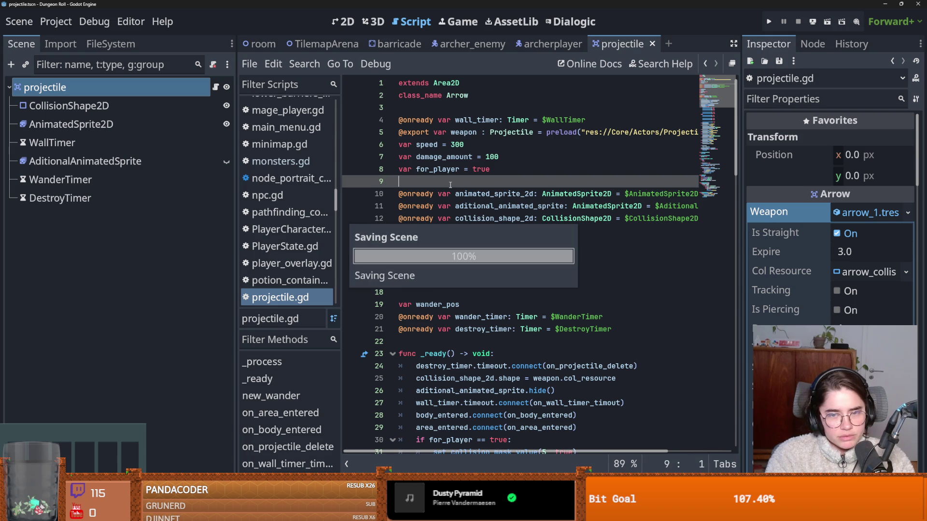
left_click(438, 110)
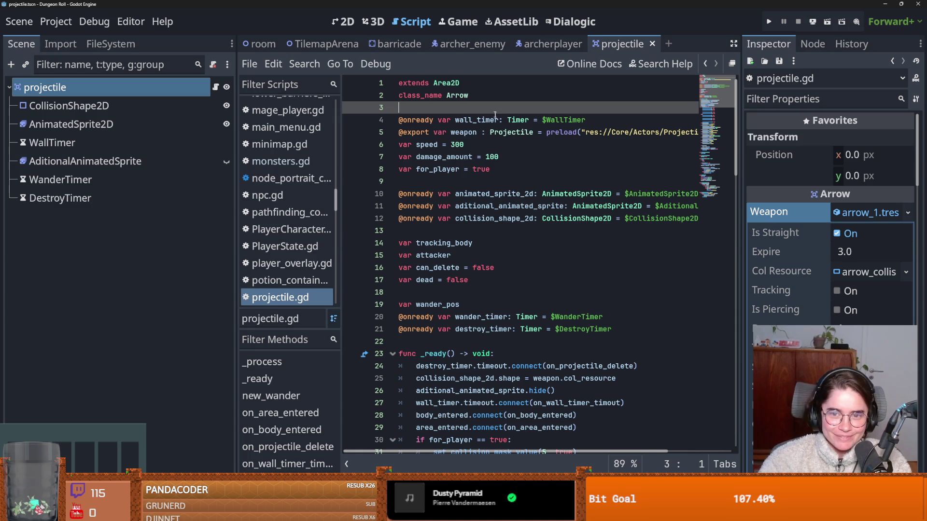
key("ctrl+s")
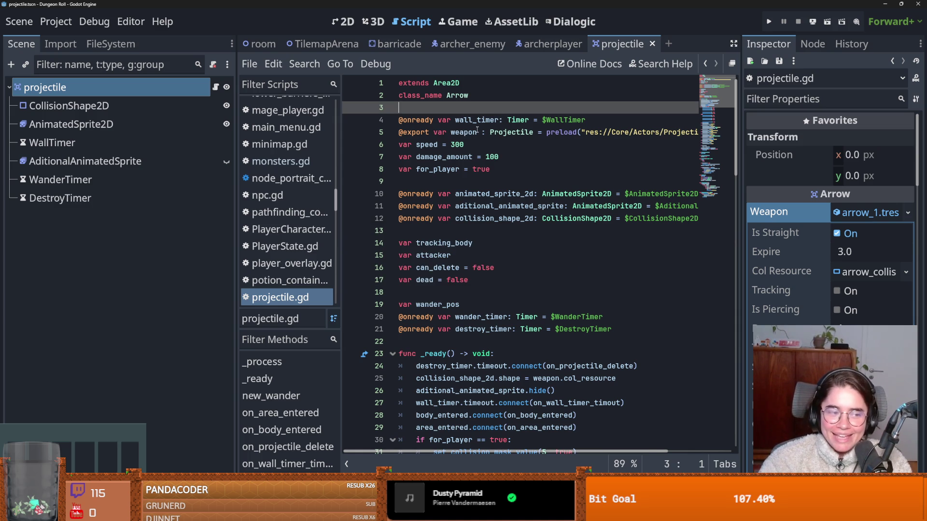
Widen the script editor on both sides, save, and return to the barricade scene.
left_click_drag(745, 202, 810, 202)
key("ctrl+s")
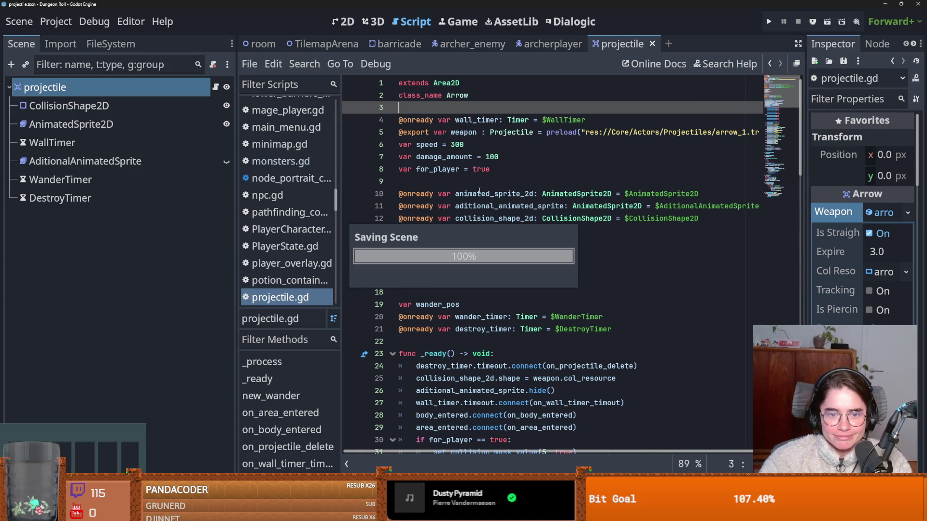
mouse_move(237, 220)
left_mouse_down()
mouse_move(176, 203)
mouse_move(154, 167)
left_mouse_up()
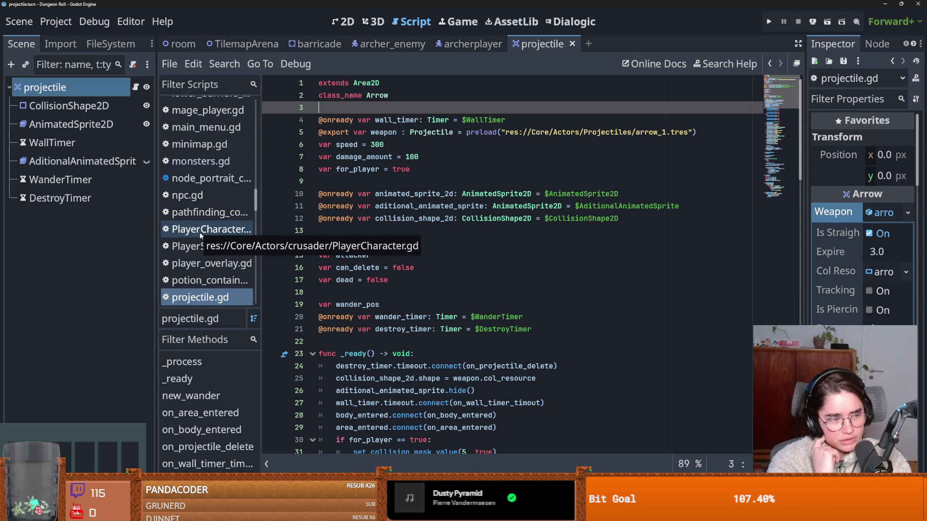
left_click(372, 231)
key("ctrl+s")
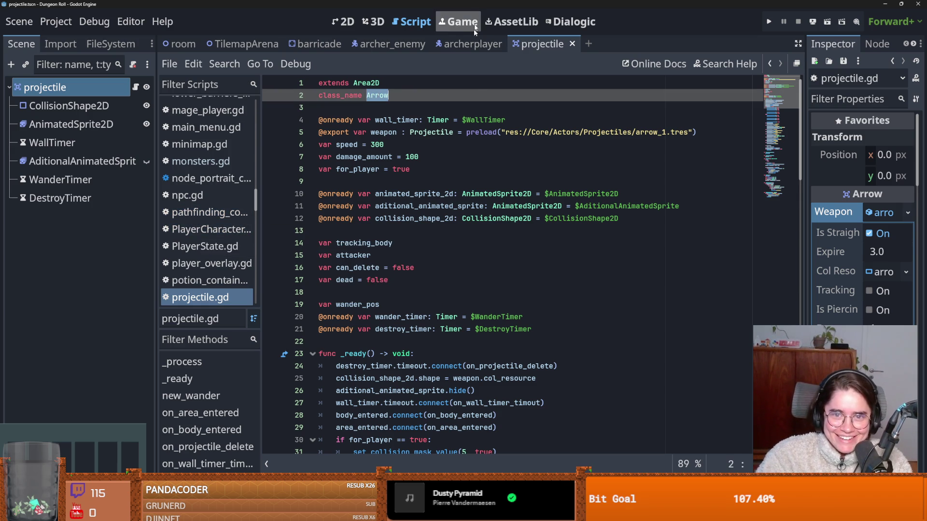
left_click(471, 44)
Replace pass in on_area_entered with 'if area is Arrow:' and an indented pass, then save.
left_click(318, 43)
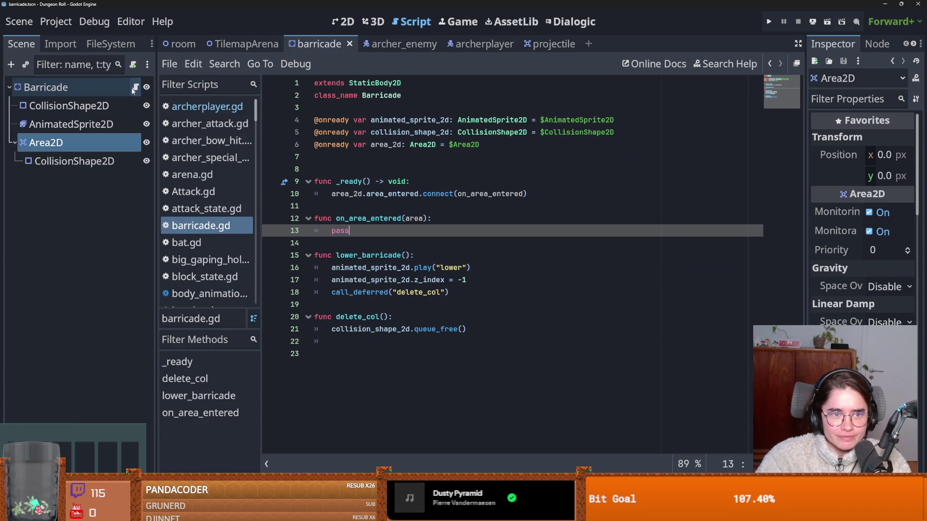
double_click(340, 230)
type("if area is")
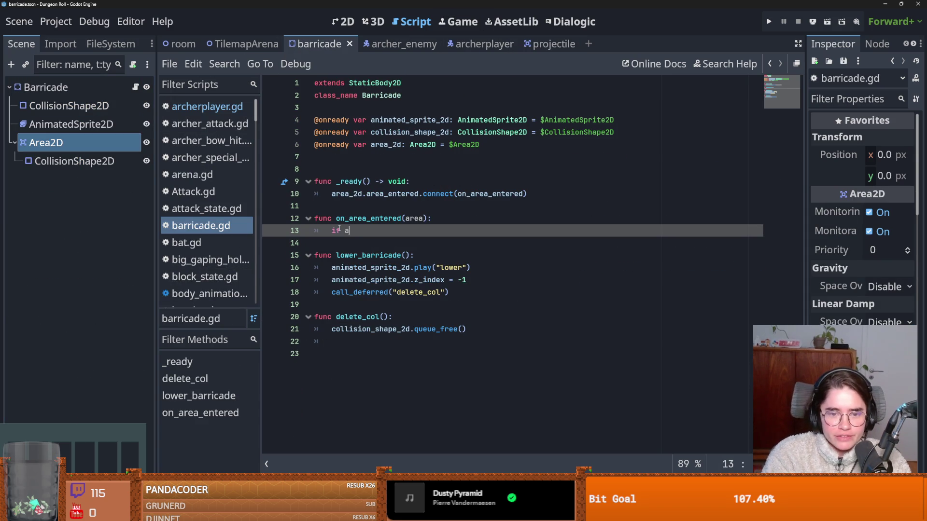
left_click(551, 44)
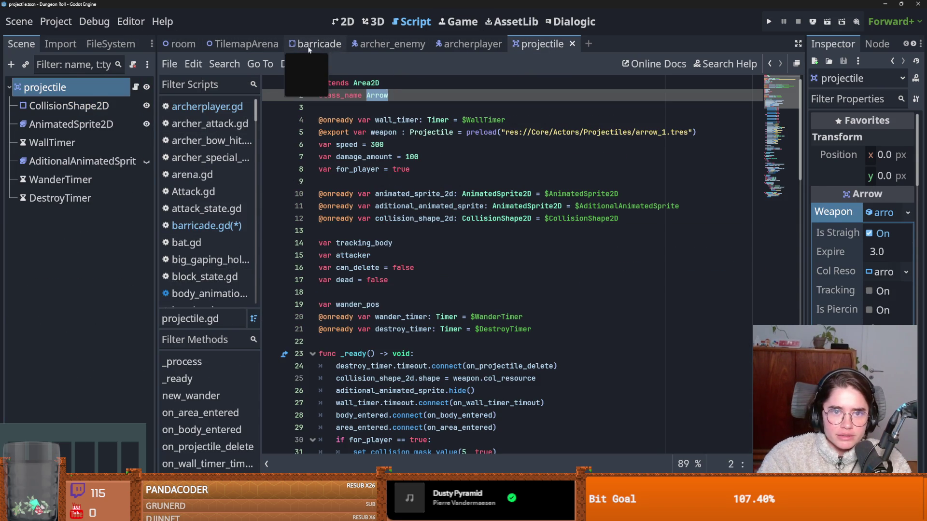
left_click(312, 47)
type("Arrow:")
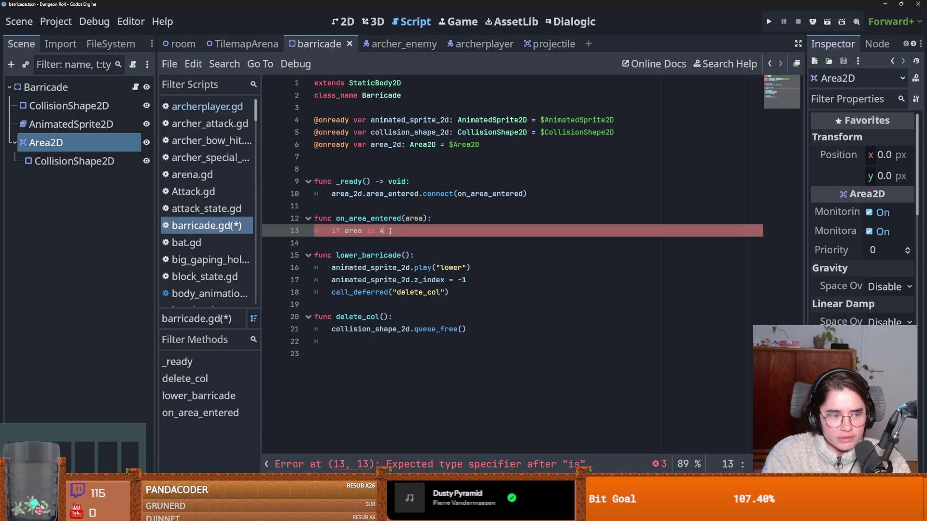
key("Return")
type("pass")
key("ctrl+s")
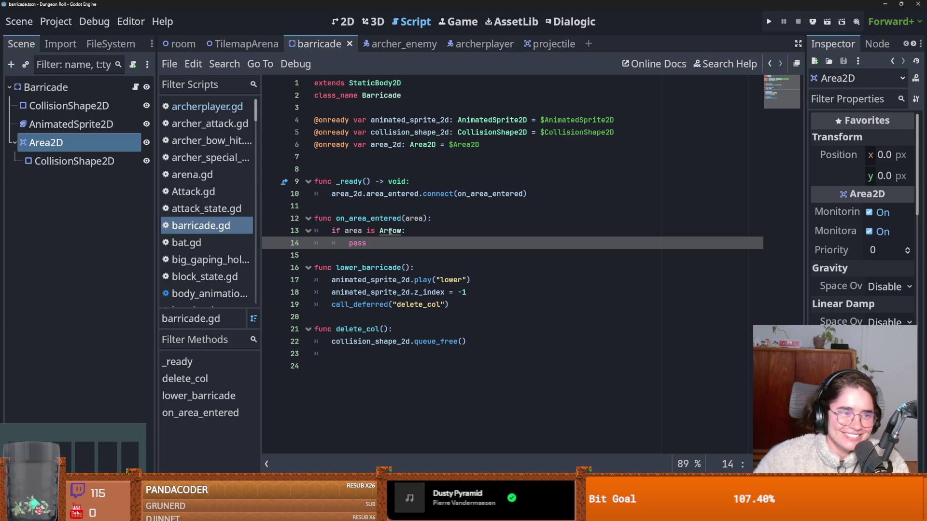
Save again and insert a blank line above _ready before switching to archer_enemy.
left_click(459, 279)
double_click(357, 243)
key("ctrl+s")
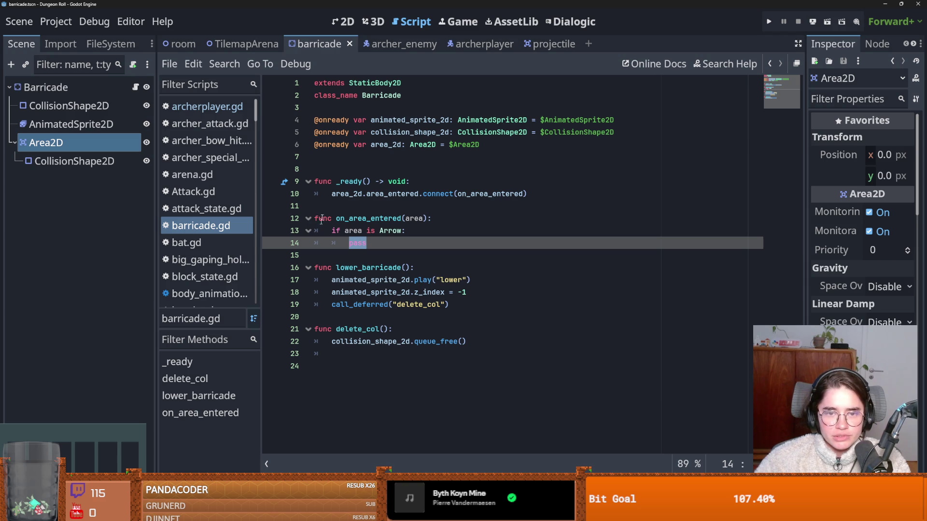
left_click(334, 166)
key("Return")
key("Up")
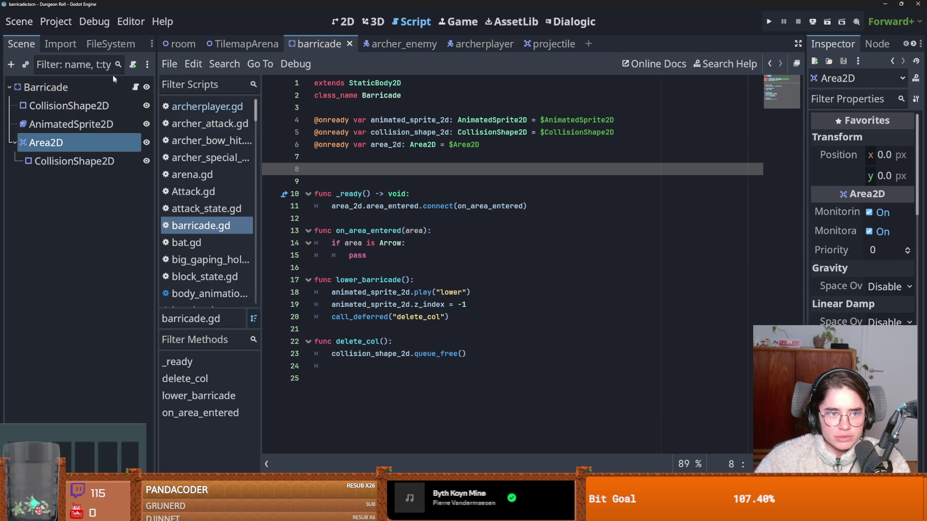
left_click(390, 45)
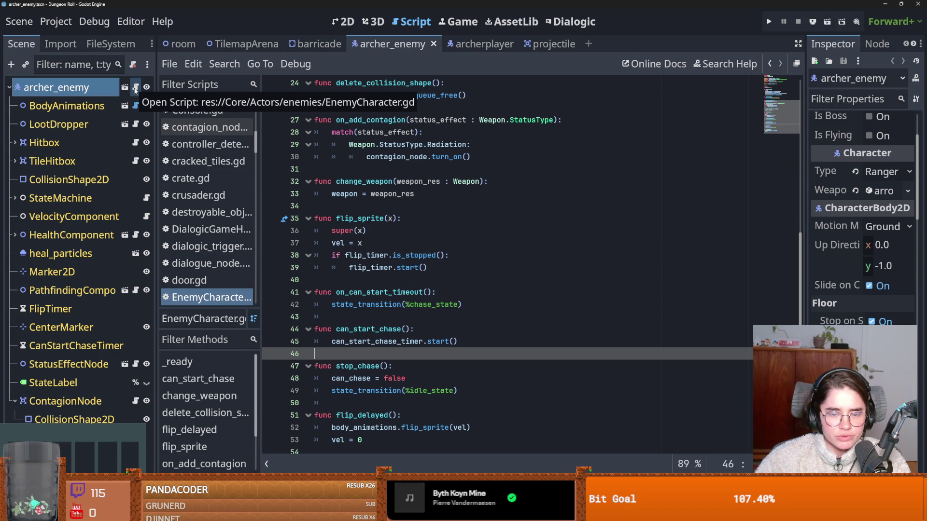
Inspect the enemy's attack_state, then the archerplayer's projectile attack state using archer_base_arrow.tres.
left_click(136, 89)
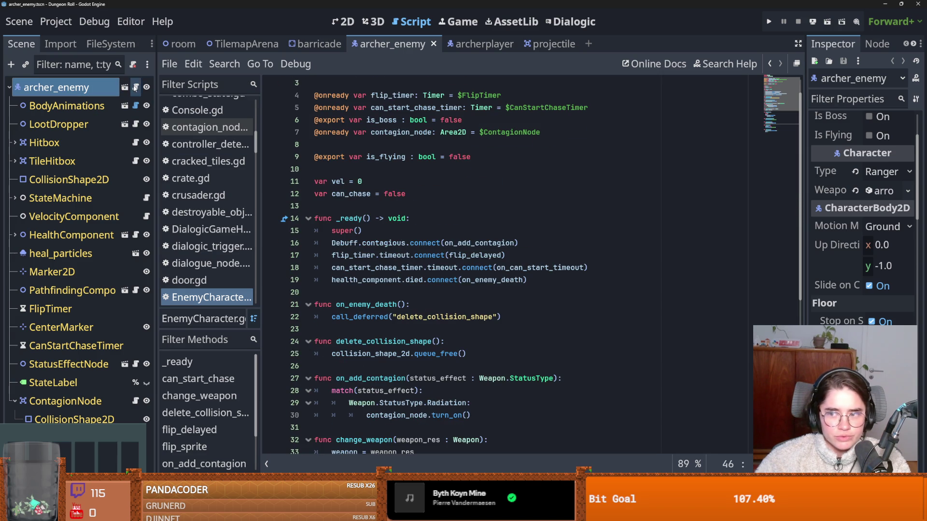
left_click(14, 198)
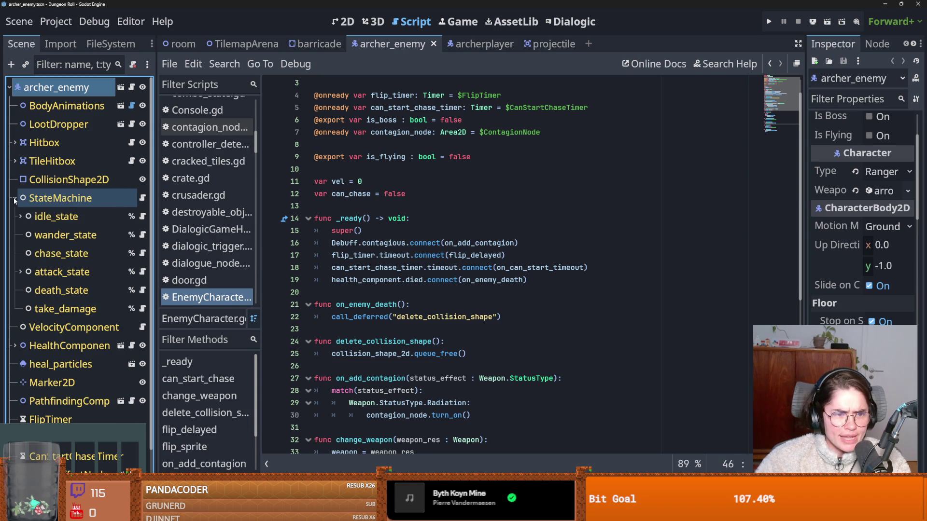
left_click(70, 275)
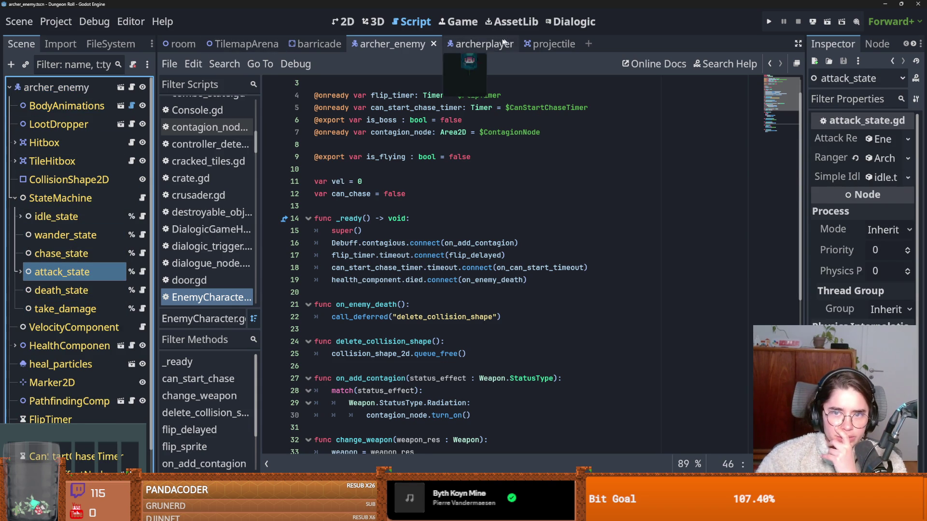
left_click(483, 43)
left_click(92, 311)
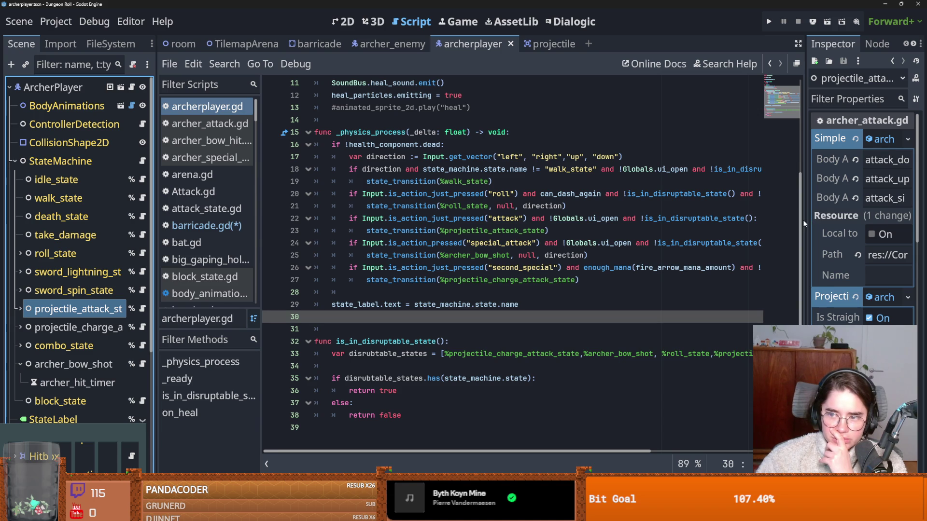
left_click_drag(804, 223, 565, 186)
left_click(828, 297)
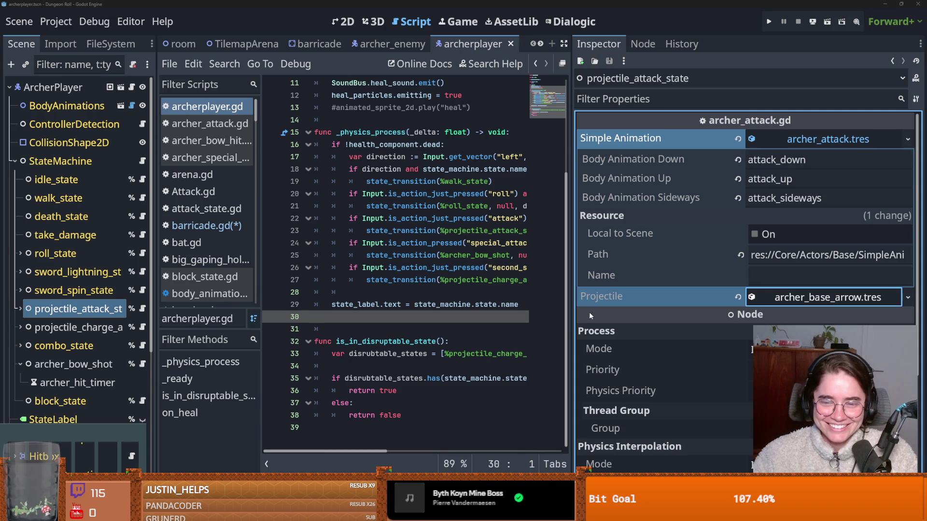
Save, then drag the archer_base_arrow.tres projectile resource into the barricade script.
left_click_drag(571, 325, 754, 325)
key("ctrl+s")
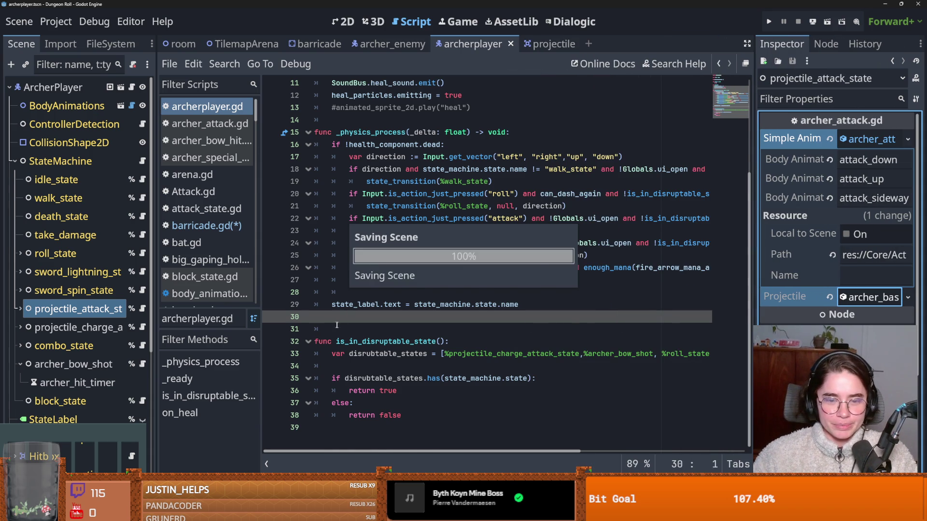
scroll(429, 169, "up", 1)
left_click(898, 298)
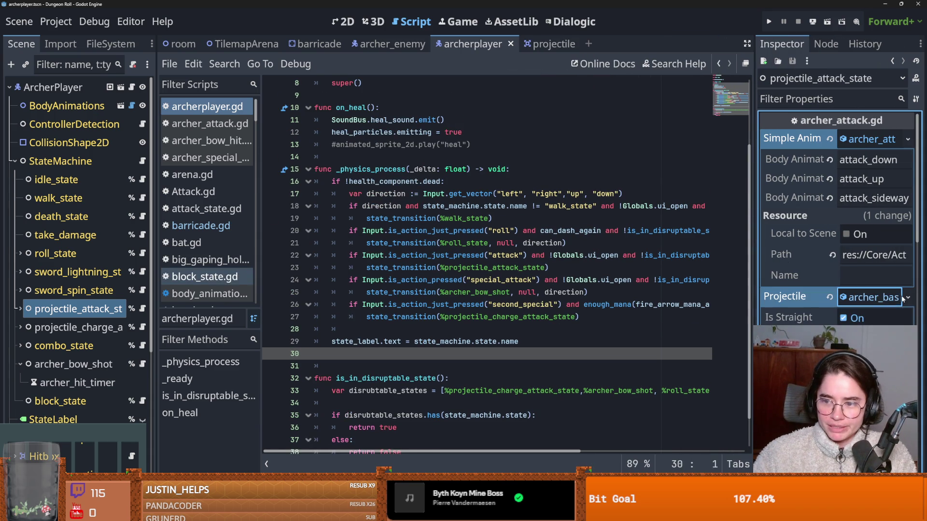
left_click(908, 297)
left_click(831, 434)
mouse_move(868, 298)
left_mouse_down()
mouse_move(531, 48)
mouse_move(212, 50)
mouse_move(318, 44)
mouse_move(338, 172)
mouse_move(361, 176)
left_mouse_up()
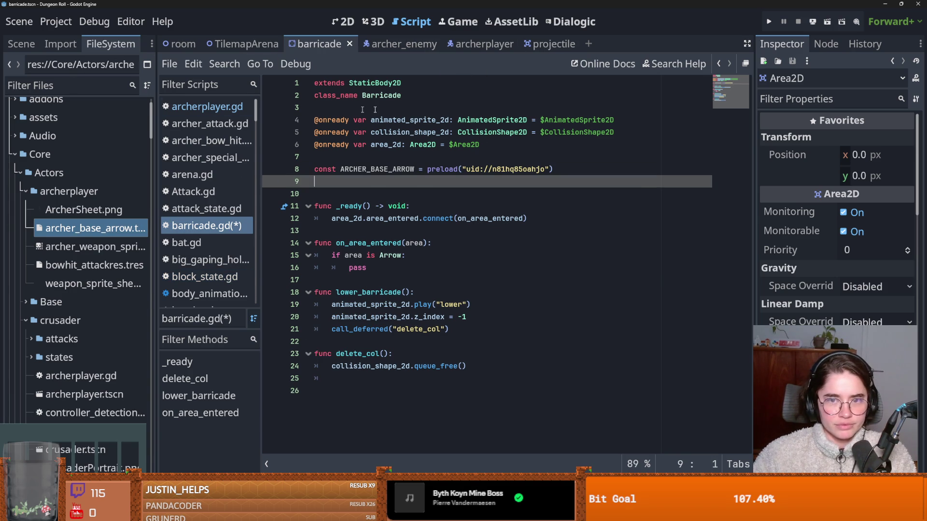
Check which Special Projectile the archerplayer's projectile_charge_attack_state uses.
left_click(485, 44)
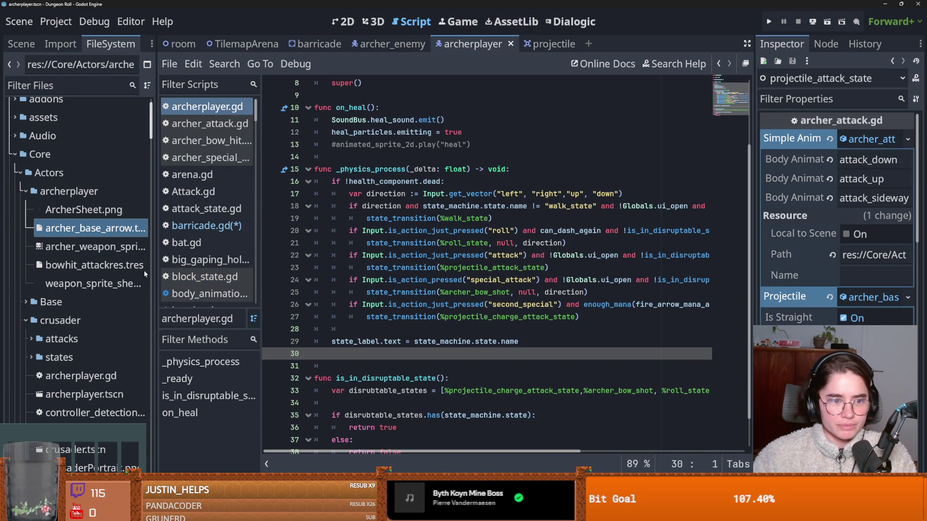
left_click(22, 44)
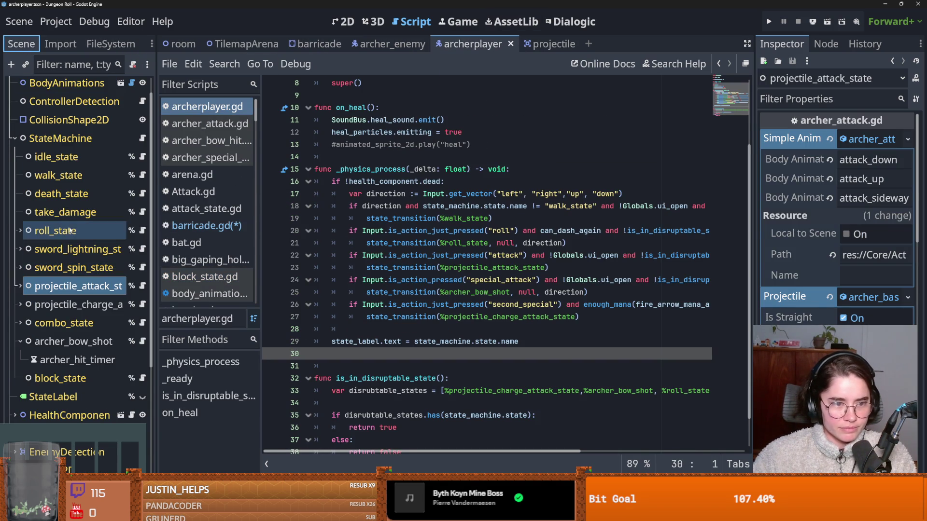
left_click(75, 305)
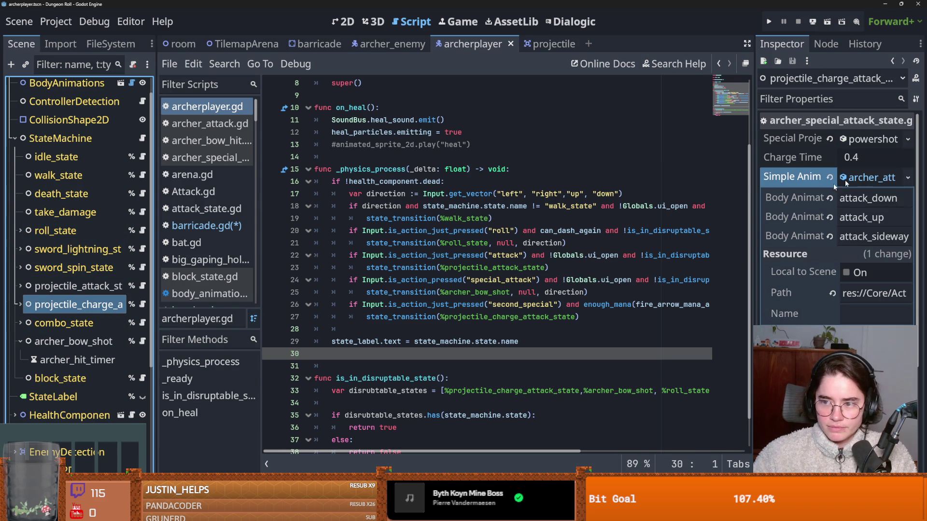
left_click_drag(753, 183, 563, 183)
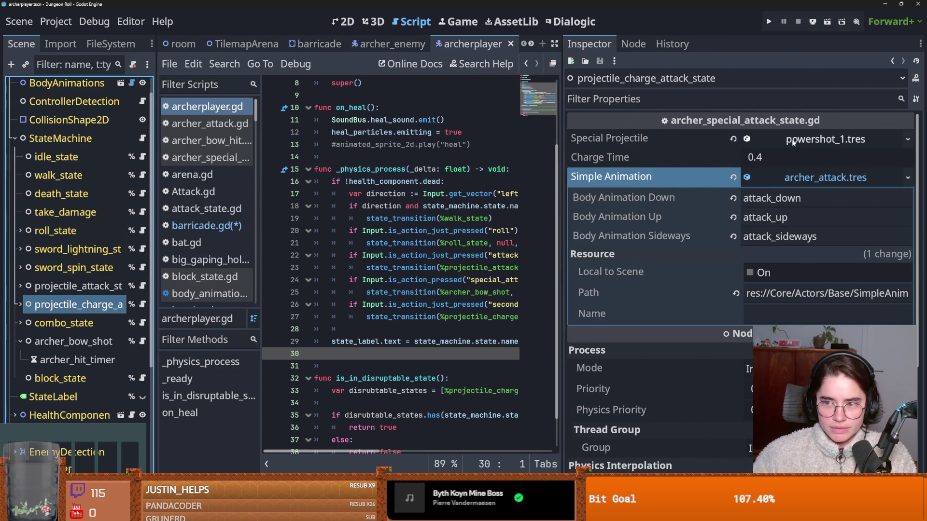
Filter FileSystem for 'power' and Ctrl-drag powershot_1.tres into barricade.gd as POWERSHOT_1.
left_click(316, 44)
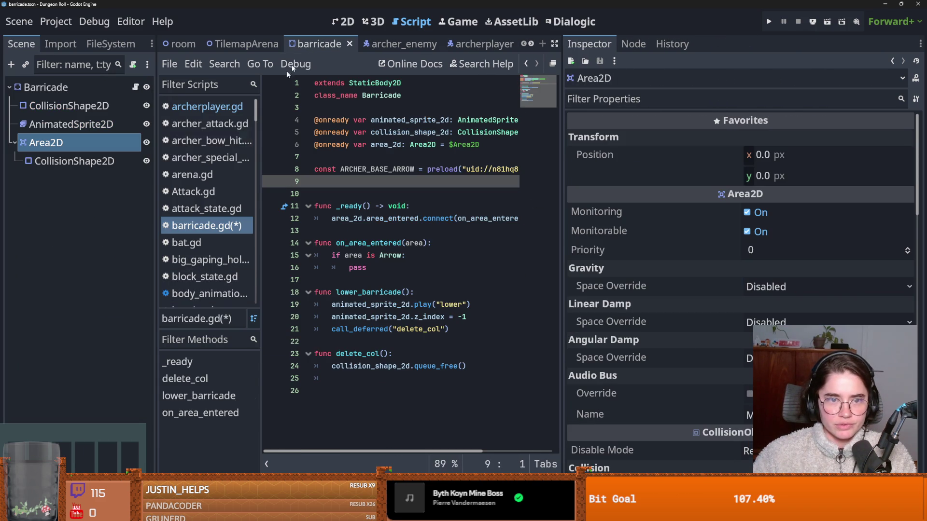
left_click(114, 45)
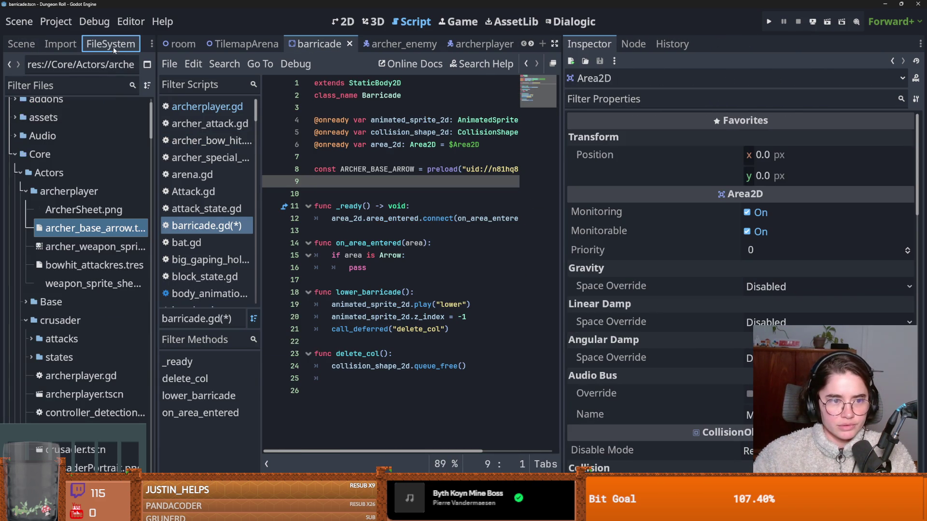
left_click(93, 91)
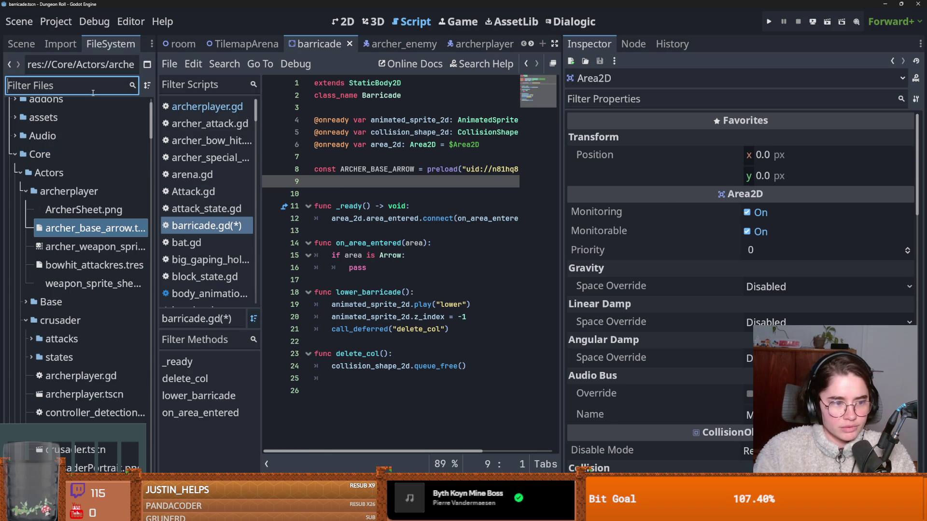
type("power")
mouse_move(84, 330)
left_mouse_down()
mouse_move(297, 183)
mouse_move(344, 179)
left_mouse_up()
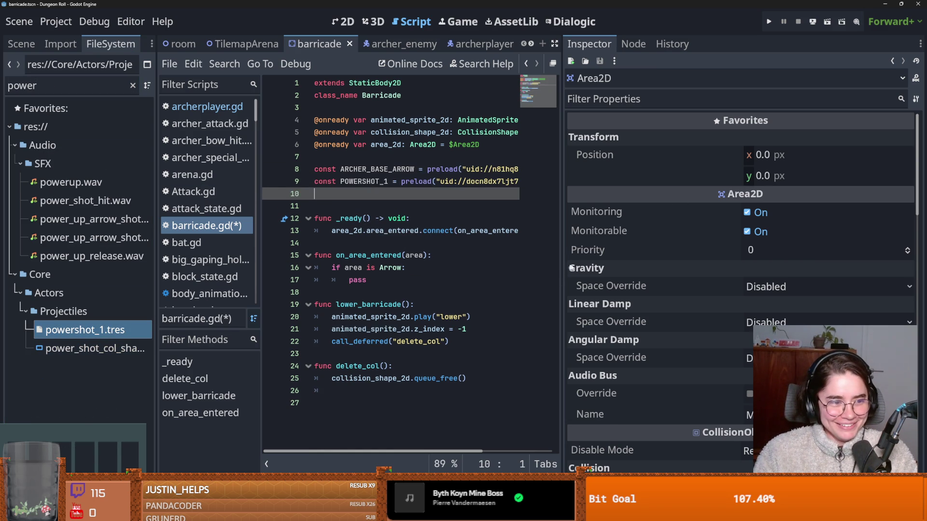
left_click_drag(564, 267, 738, 256)
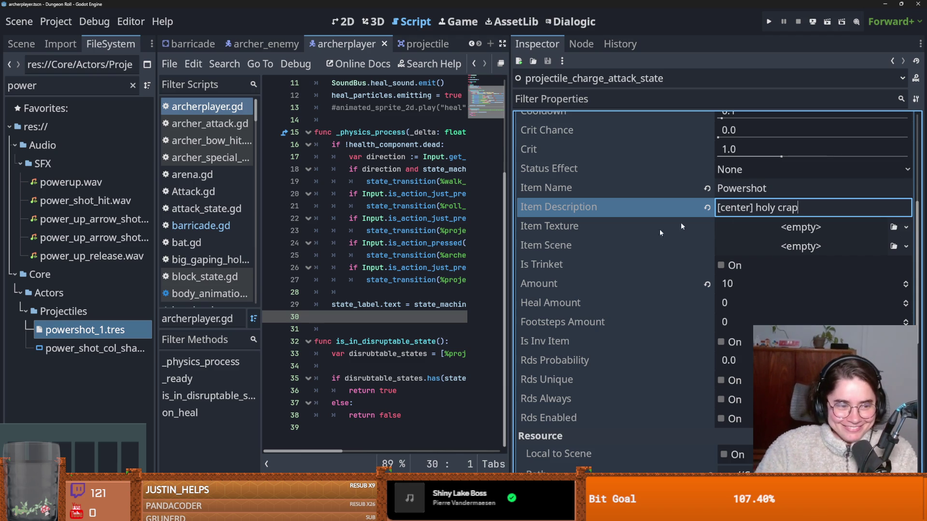
Widen the code view, save, and collapse the powershot resource details.
mouse_move(453, 303)
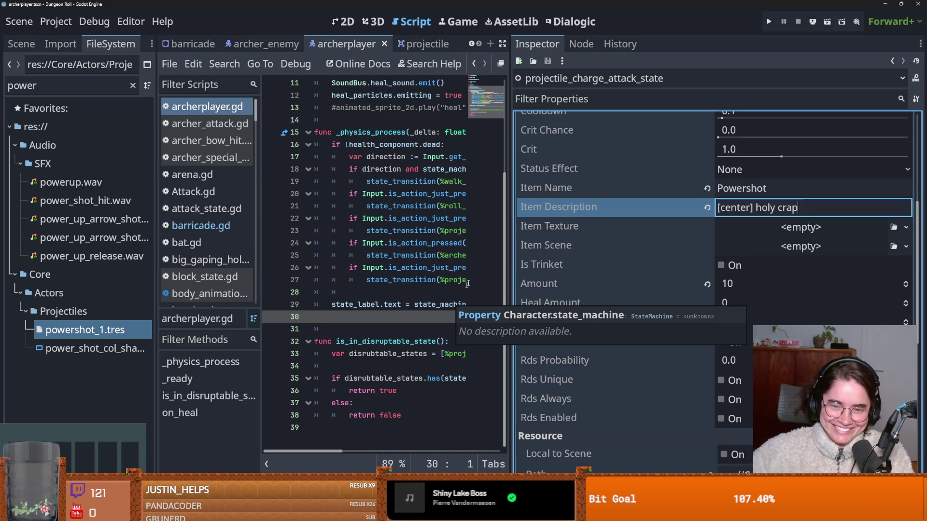
left_click_drag(510, 288, 613, 290)
key("ctrl+s")
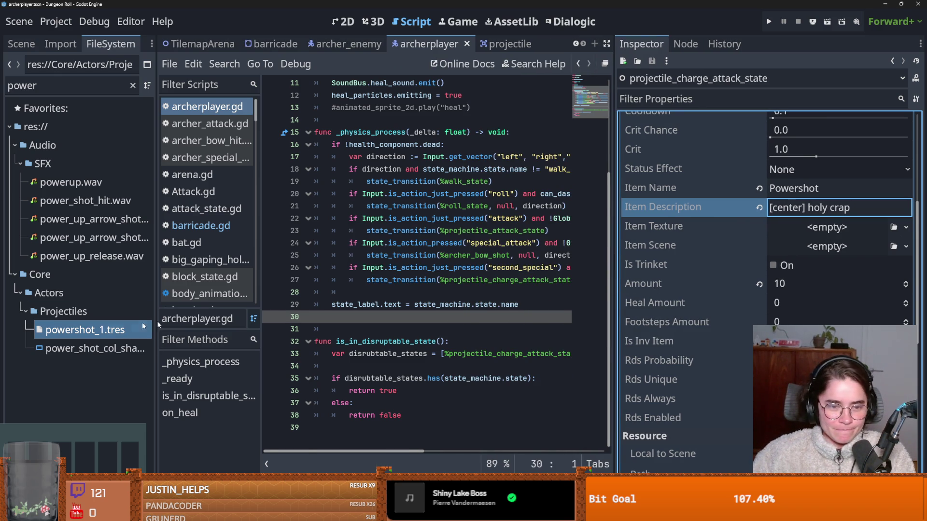
scroll(656, 180, "up", 5)
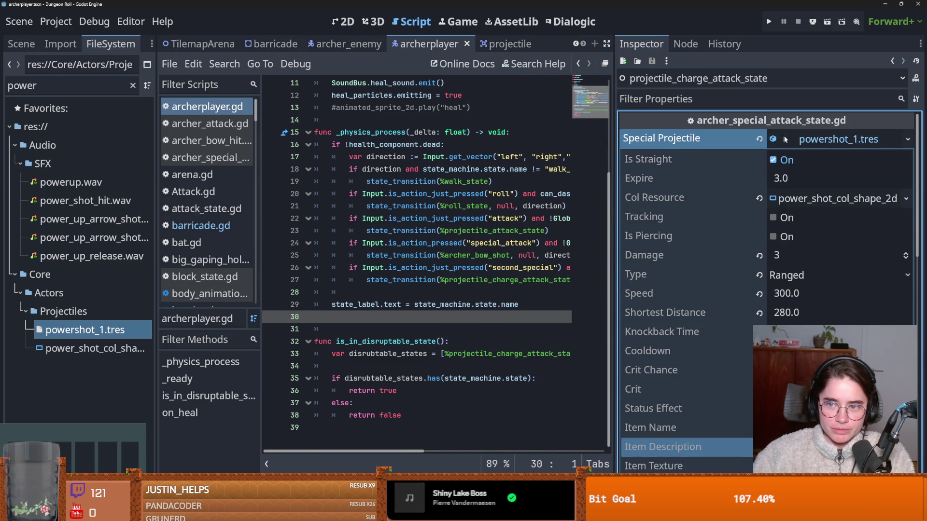
left_click(784, 140)
key("ctrl+s")
scroll(435, 256, "up", 1)
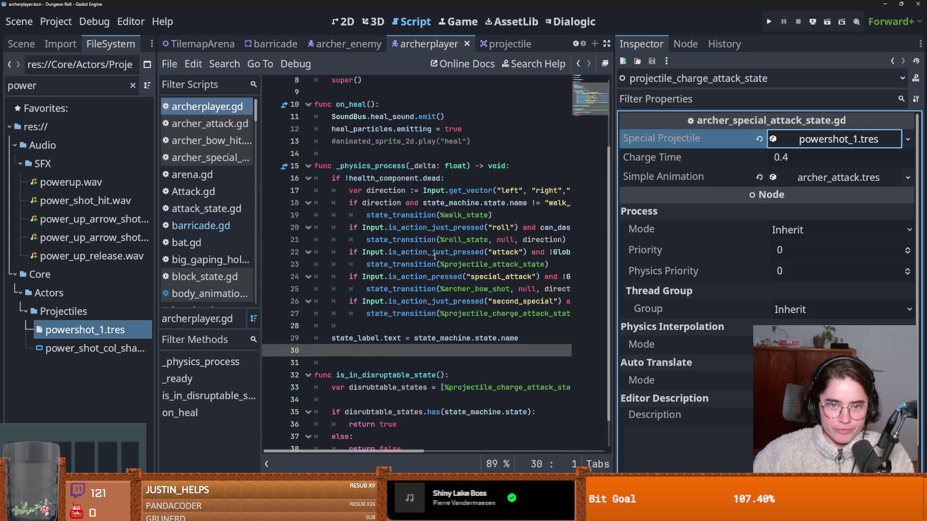
scroll(434, 256, "up", 3)
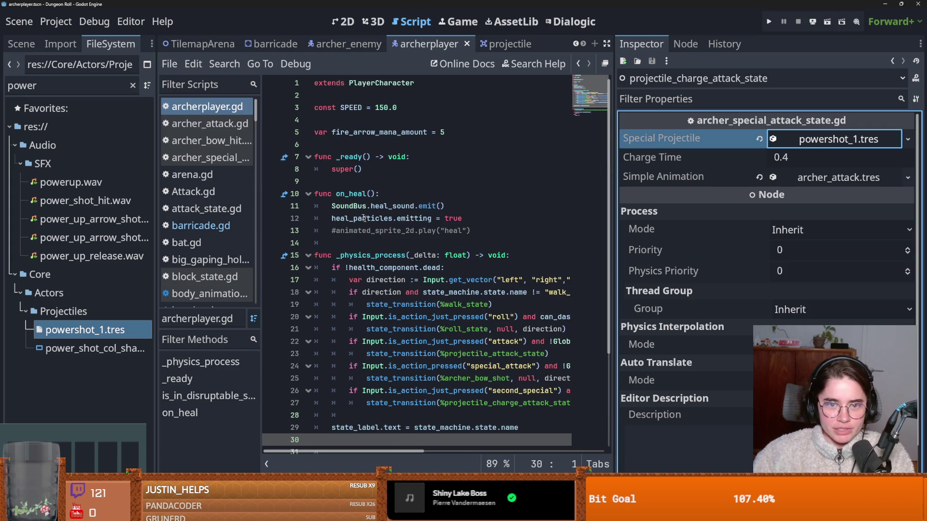
Open archer_attack.gd from projectile_attack_state and jump to the Projectile class definition.
left_click(21, 44)
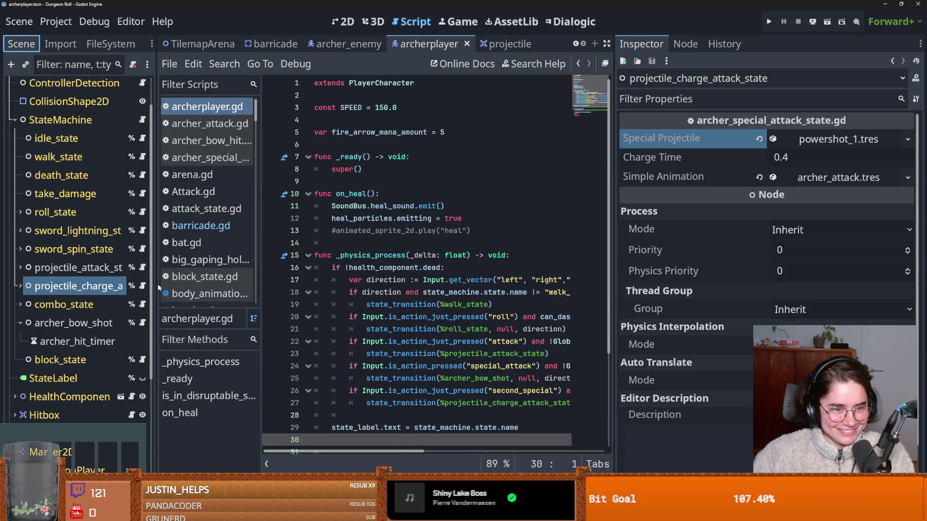
left_click(147, 268)
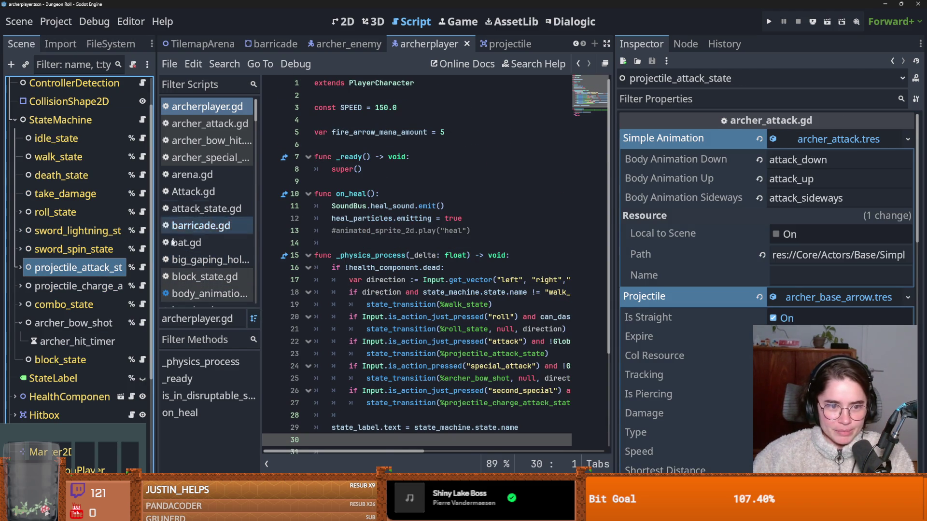
left_click(142, 268)
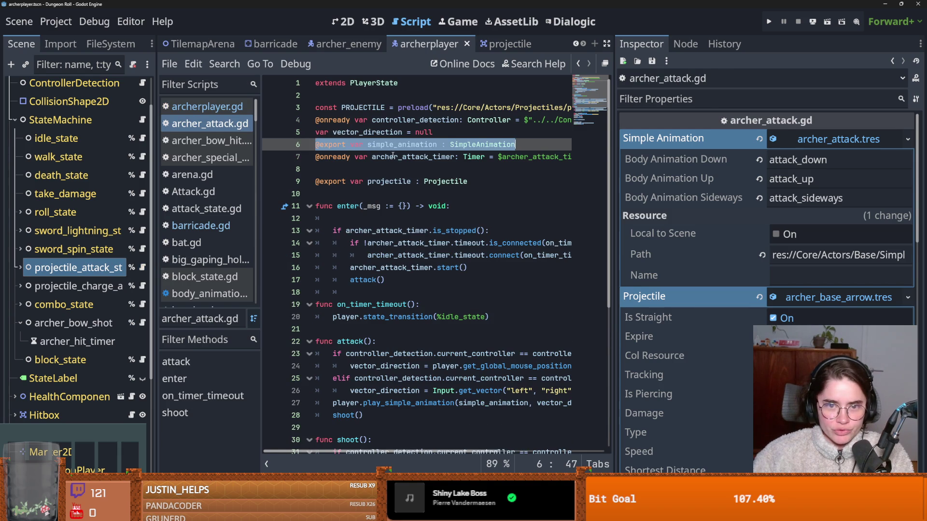
double_click(390, 119)
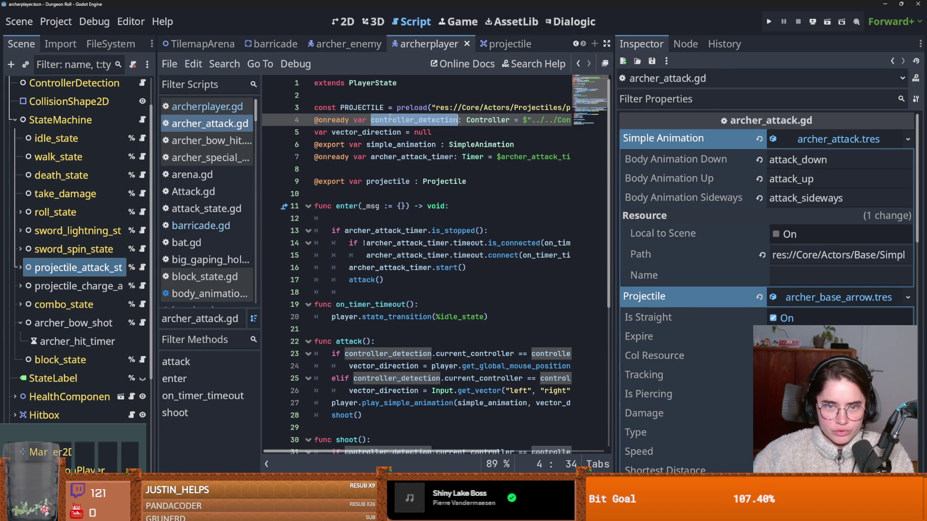
double_click(374, 108)
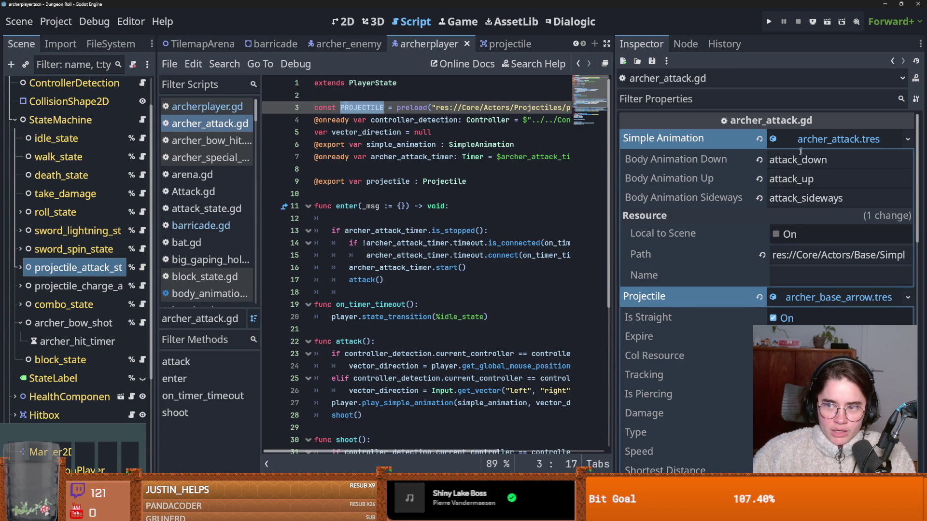
left_click(835, 139)
left_click(821, 159)
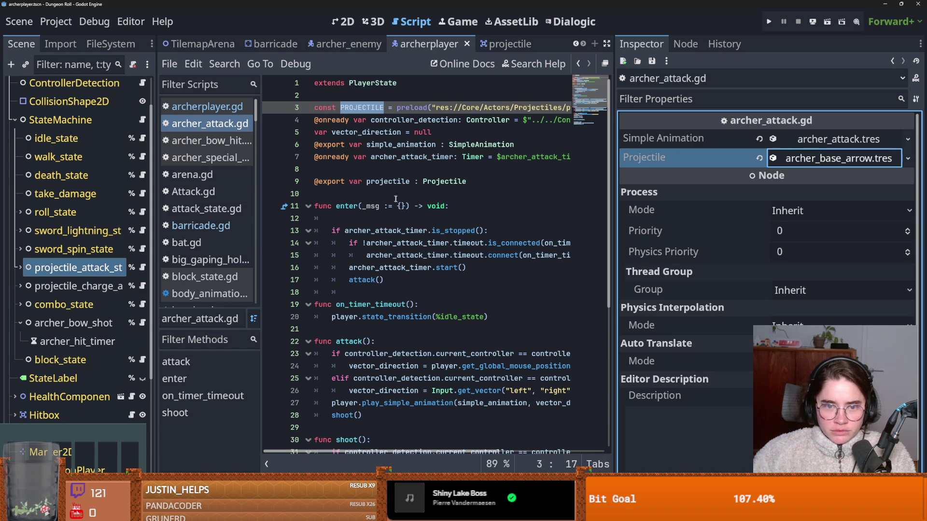
left_click(391, 182)
left_click(447, 183, "ctrl")
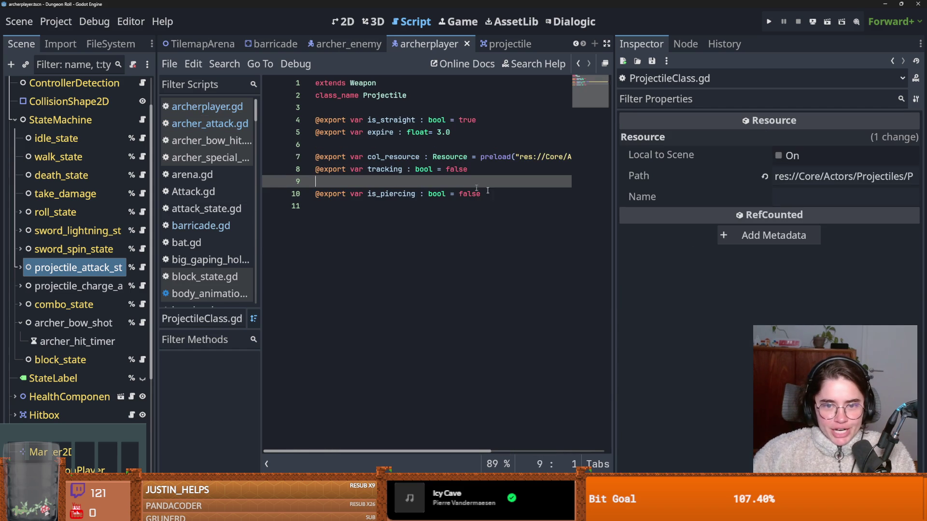
left_click(375, 208)
type("@export var is_")
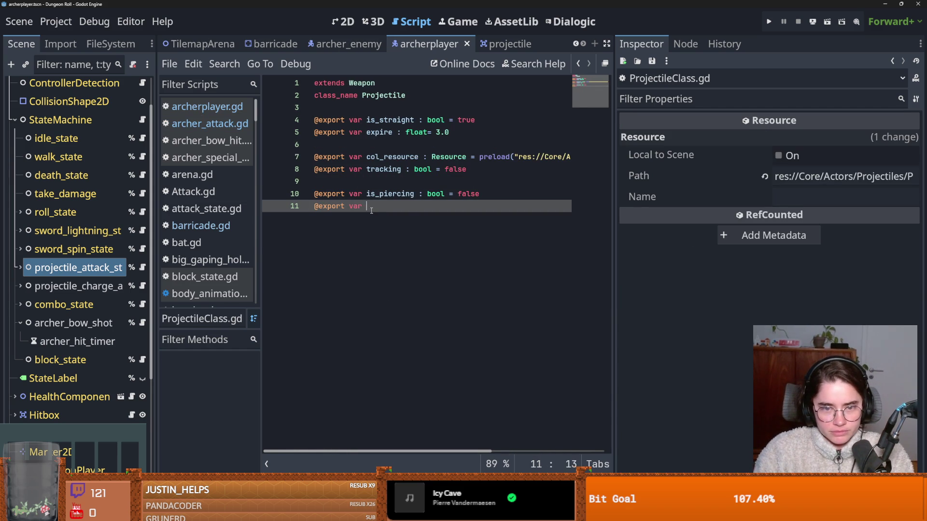
type("enemy")
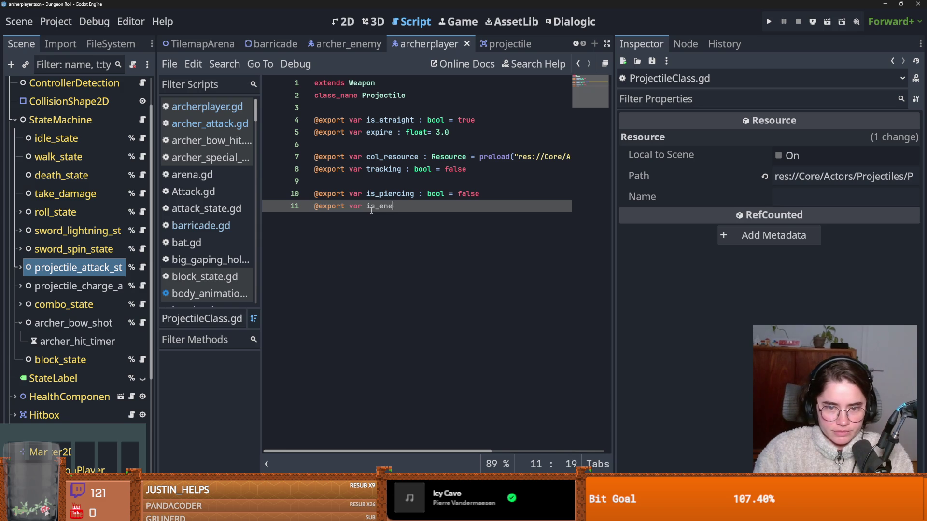
type(": b")
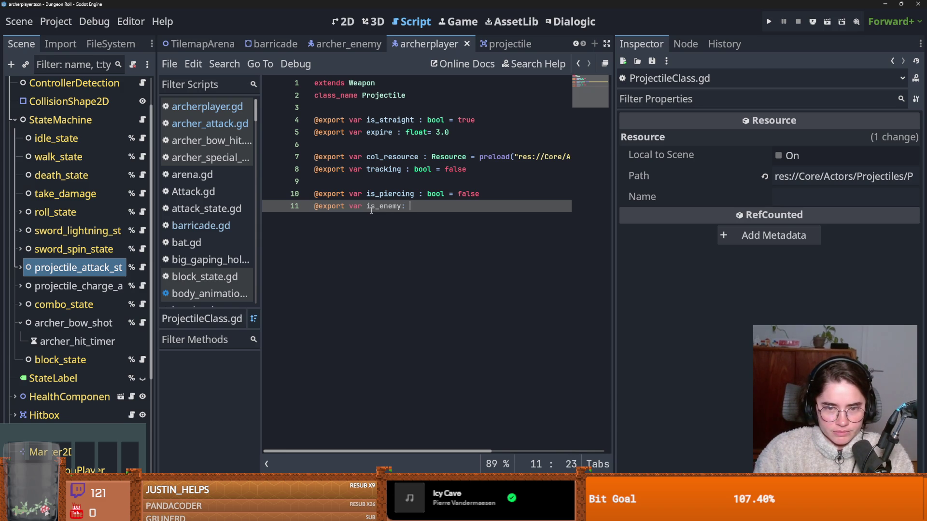
type("ool = false")
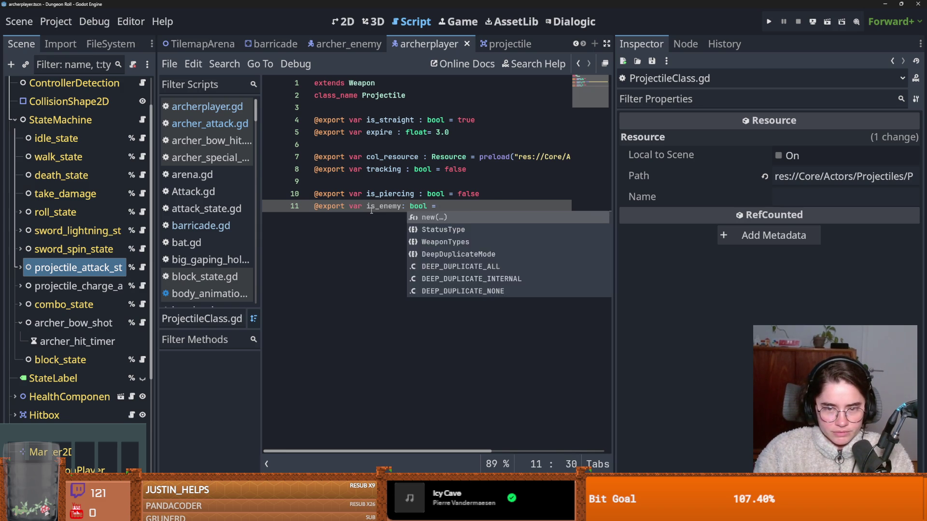
key("ctrl+s")
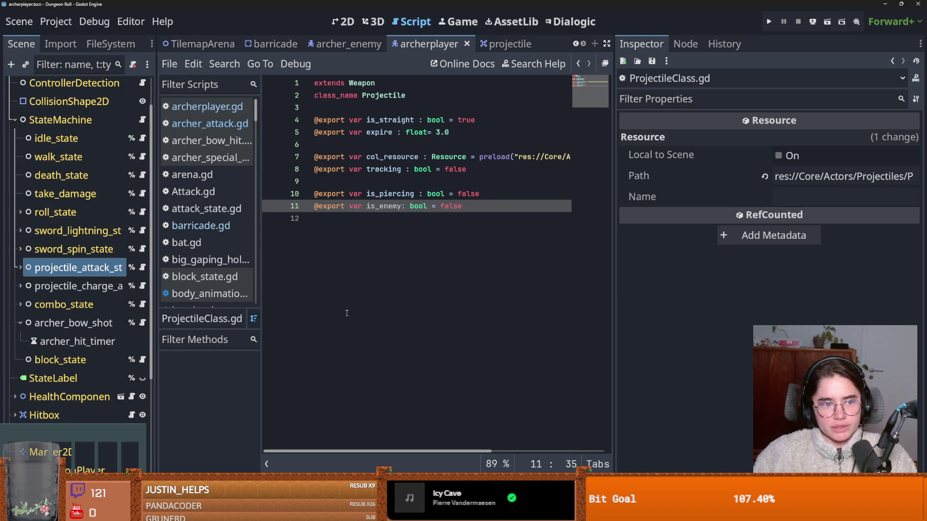
Turn on Is Enemy for archer_enemy's arrow_1.tres weapon and save the scene.
left_click(364, 46)
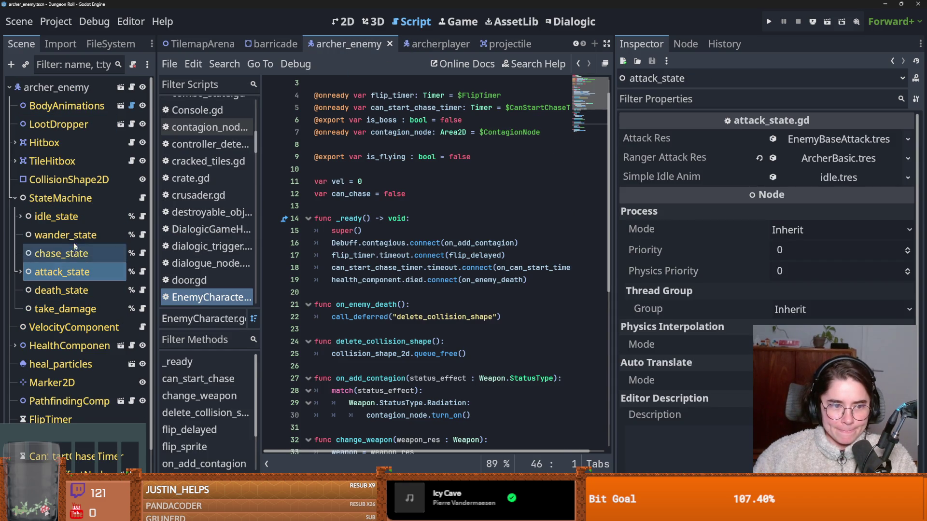
left_click(84, 90)
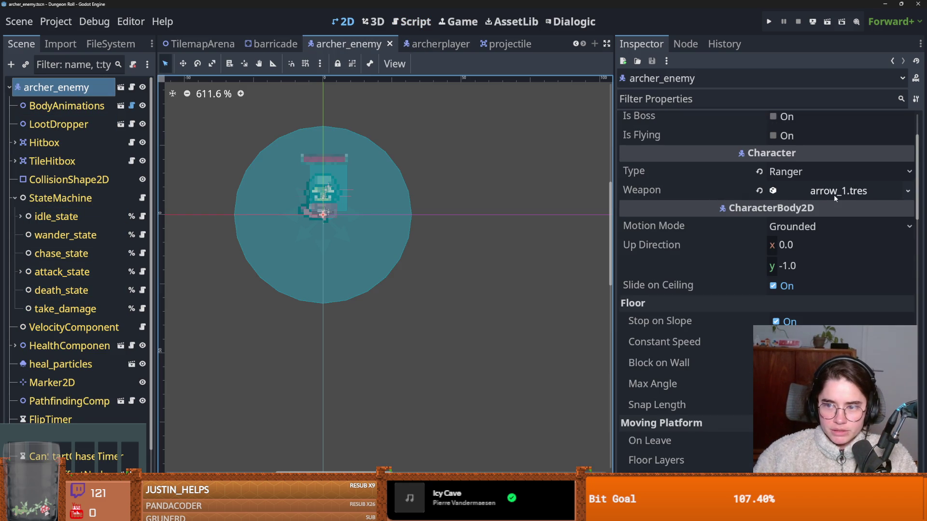
left_click(835, 192)
left_click(781, 310)
key("ctrl+s")
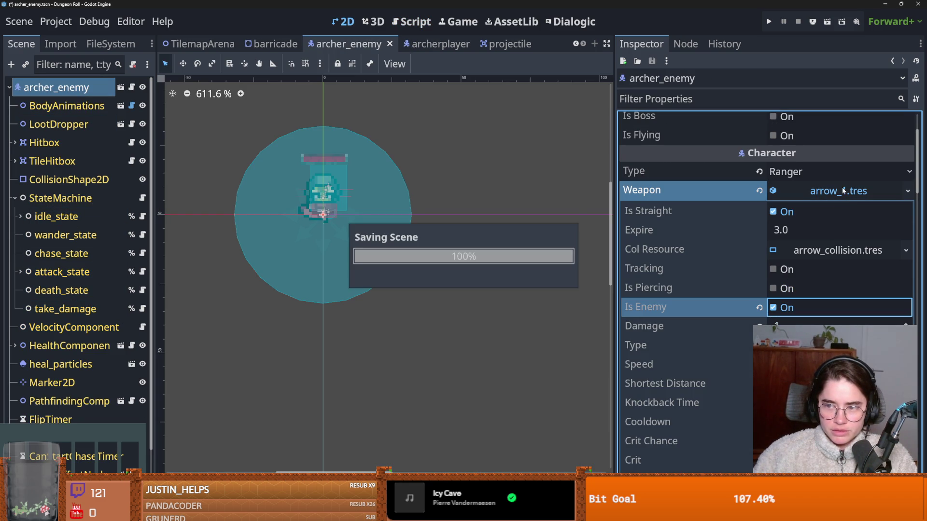
scroll(398, 216, "up", 3)
scroll(424, 193, "down", 3)
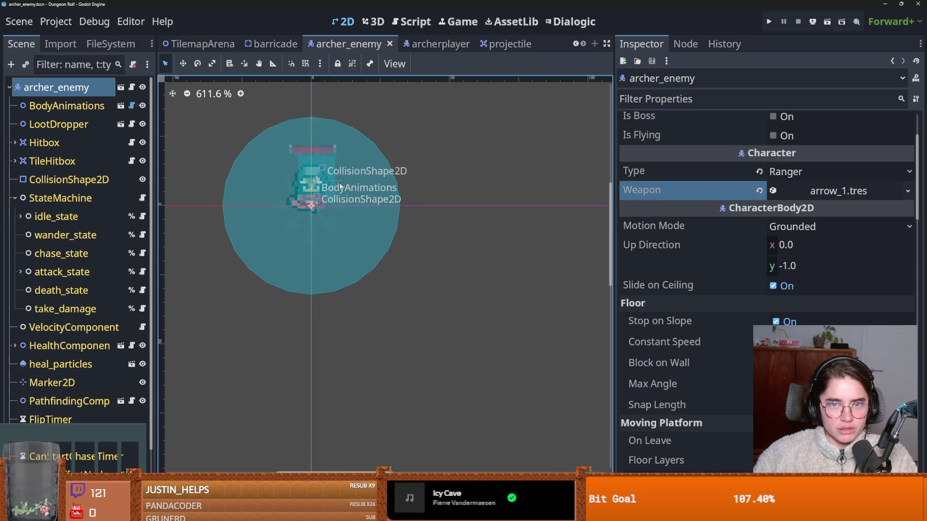
key("ctrl+s")
Select the FileSystem filter text, save, and return to the barricade scene.
left_click(111, 43)
left_click(69, 85)
key("ctrl+a")
key("ctrl+s")
left_click(272, 44)
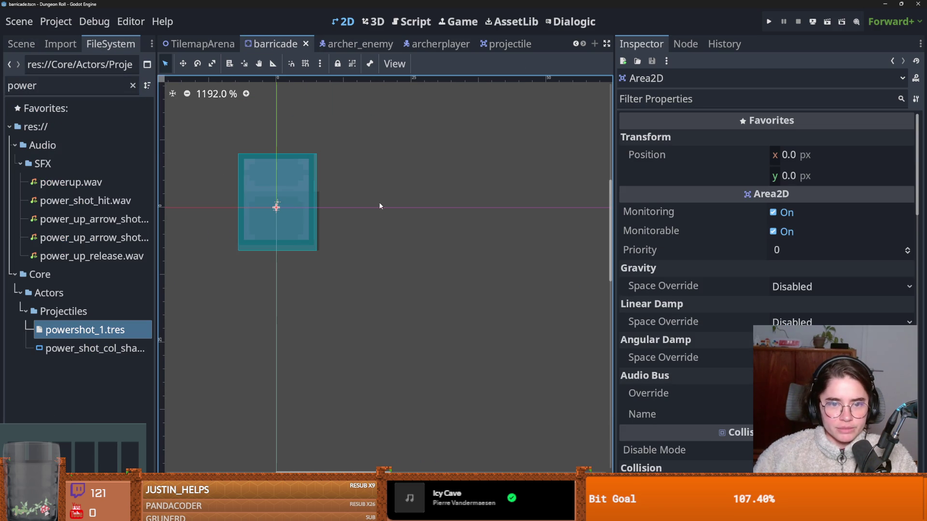
Open barricade.gd and start a new 'var' line in place of pass in on_area_entered.
left_click(21, 44)
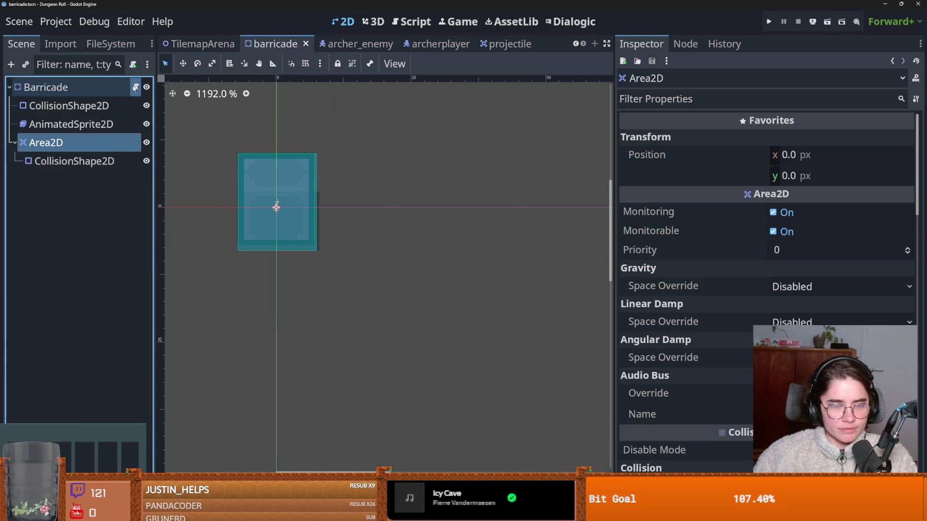
left_click(135, 87)
left_click(387, 231)
double_click(366, 255)
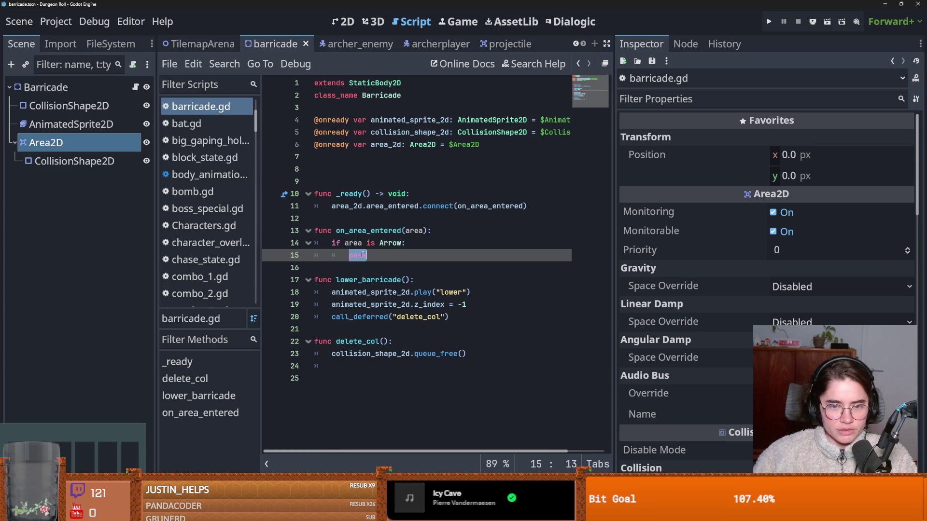
type("if area")
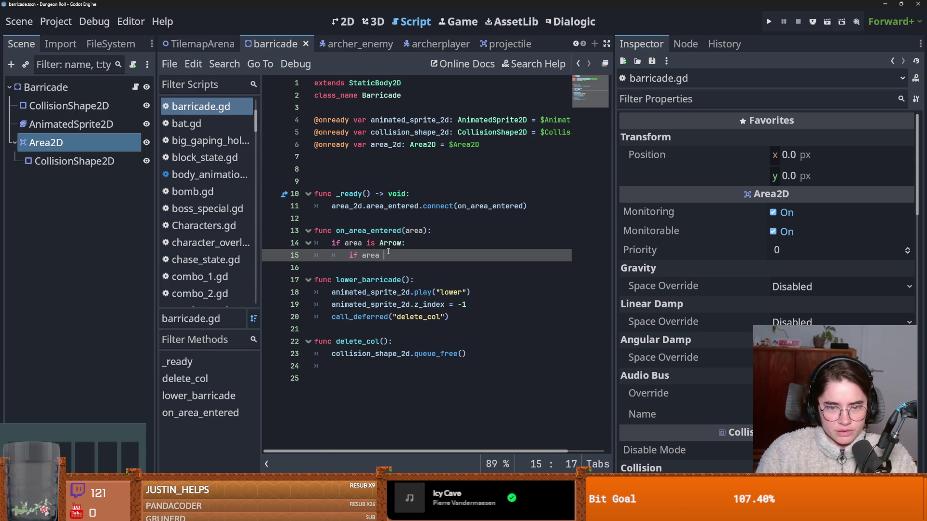
key("BackSpace")
key("BackSpace")
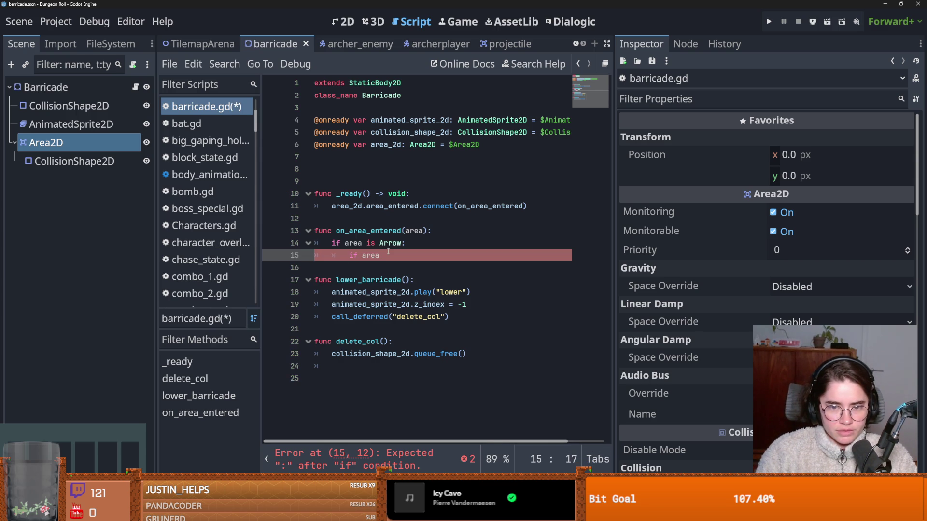
key("BackSpace")
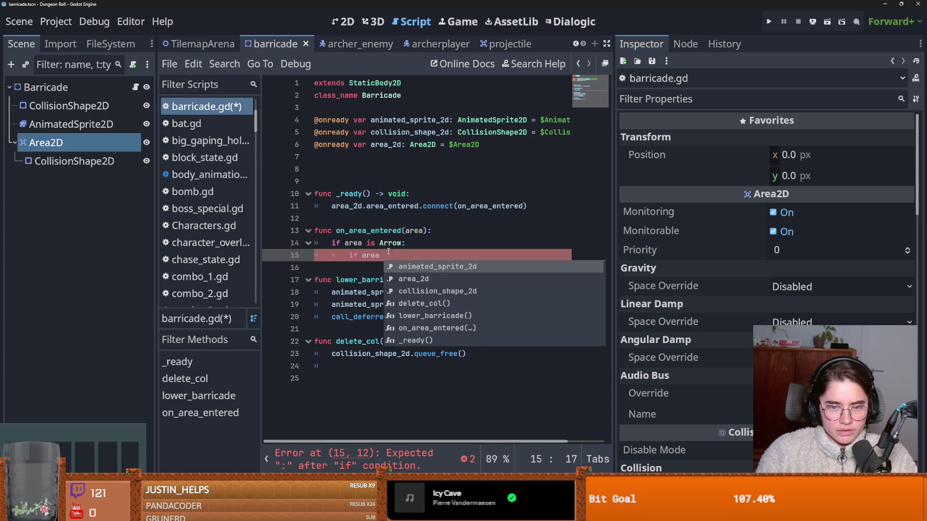
type("i")
key("BackSpace")
key("BackSpace")
type(".en")
key("BackSpace")
key("BackSpace")
key("BackSpace")
type("var")
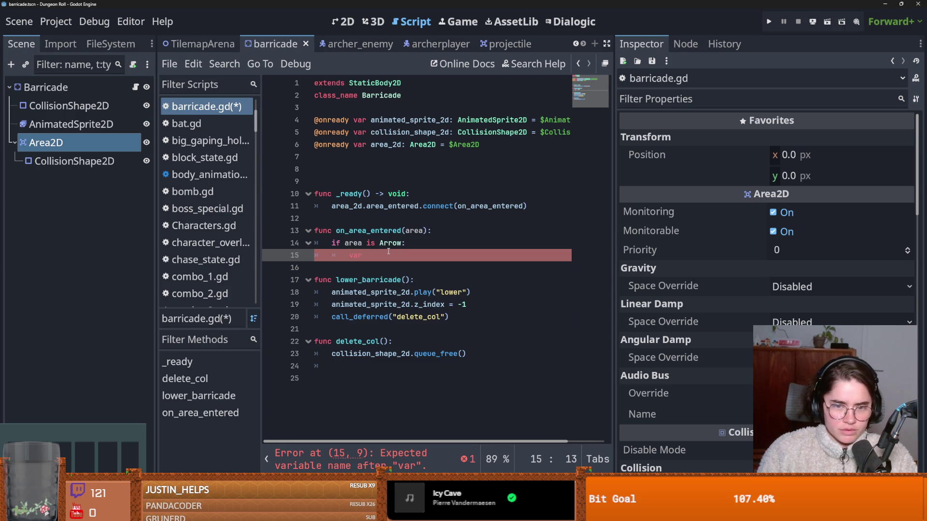
Change the type check to 'area is Projectile' and declare 'var proj : Projectile = area'.
double_click(390, 243)
type("Pro")
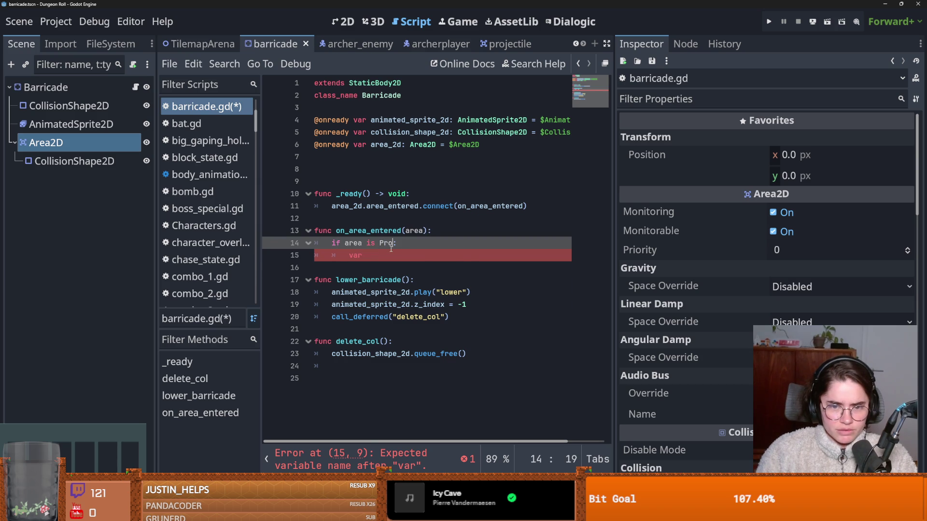
key("Return")
key("Down")
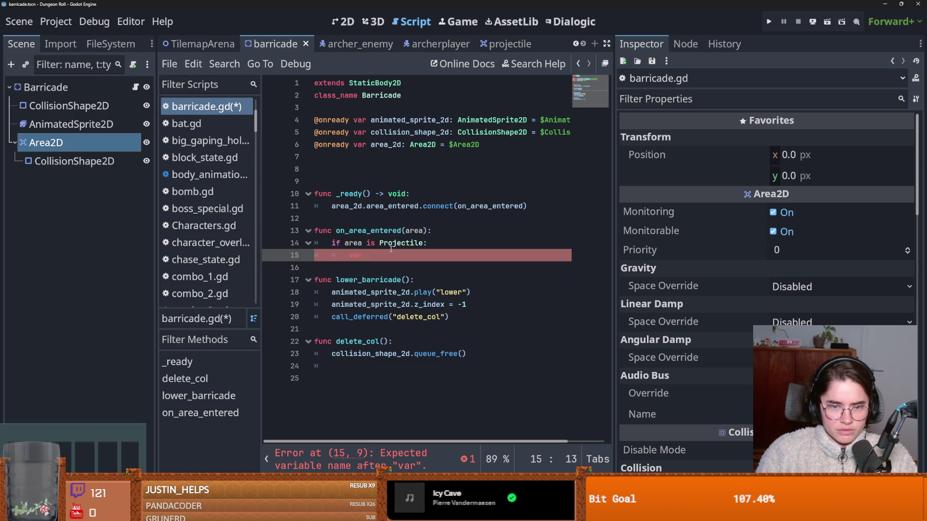
type("aer")
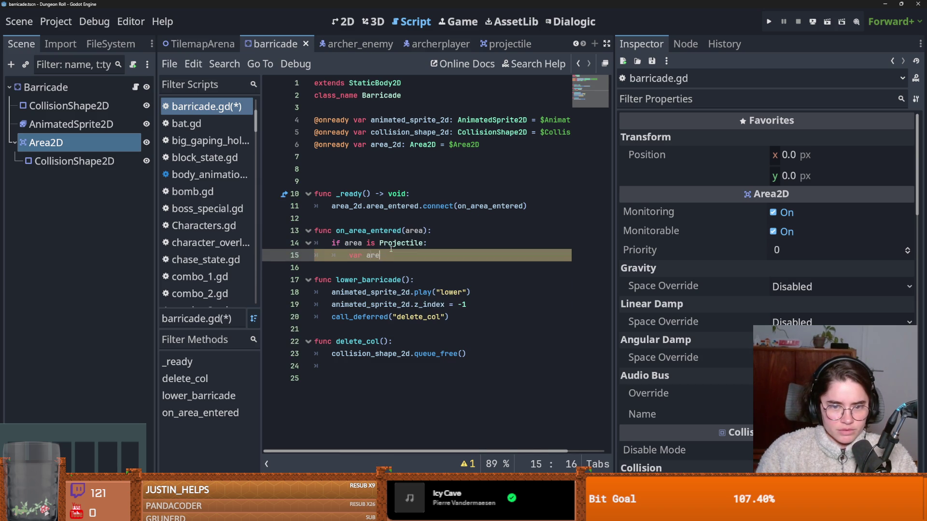
key("BackSpace")
type("proj : Projectile =")
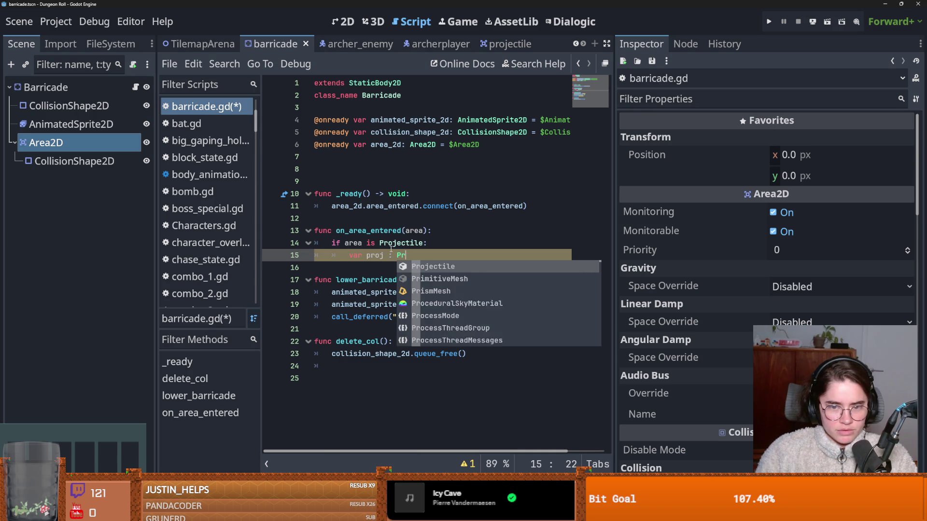
key("Return")
type("= area")
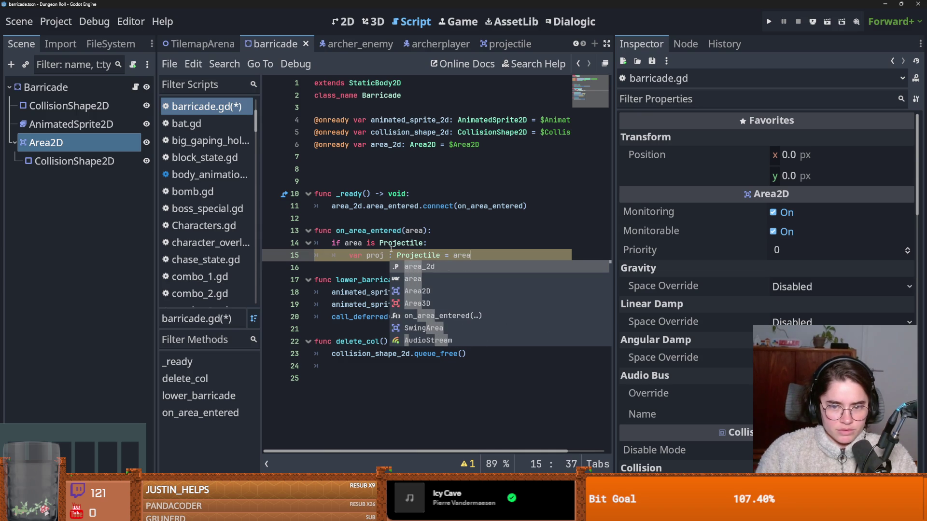
key("Return")
key("Return")
key("BackSpace")
key("BackSpace")
key("BackSpace")
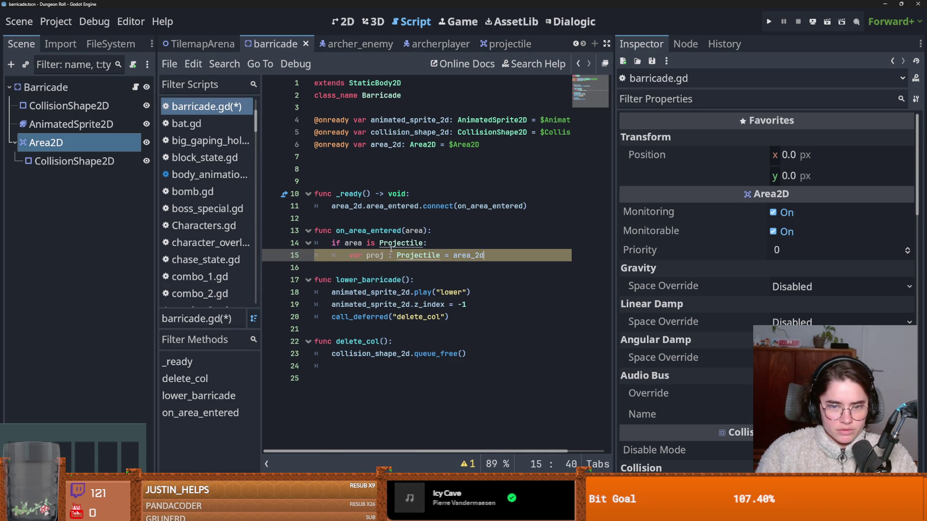
Add 'if !proj.is_enemy:' with a body starting 'area.', then view the projectile script.
key("Return")
type("if a")
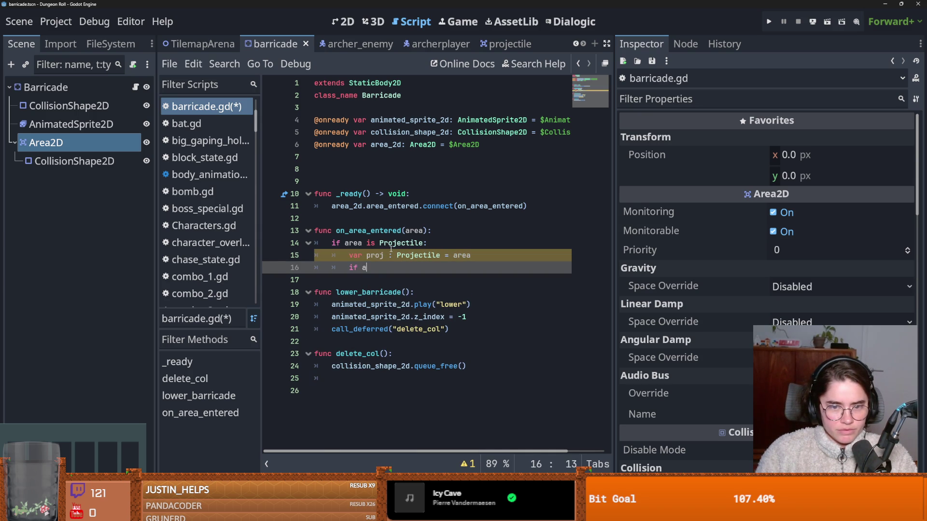
type("is")
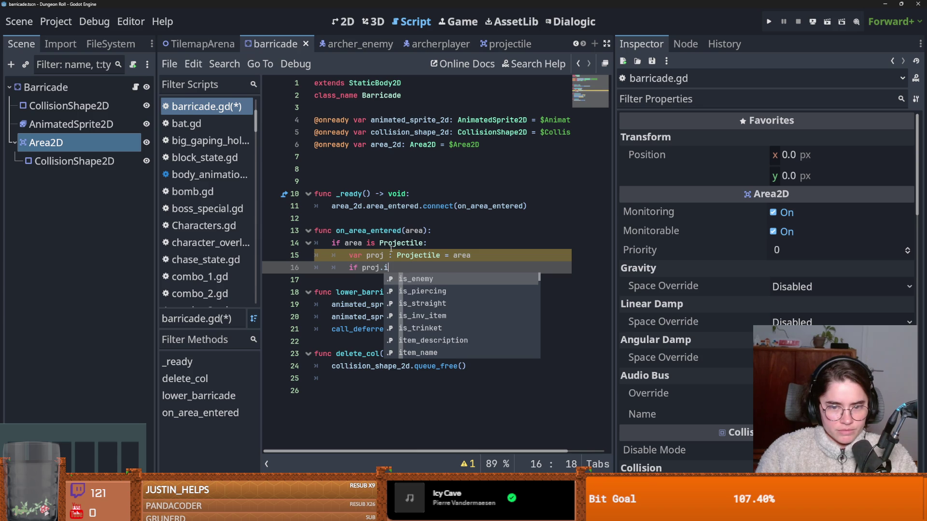
key("Return")
key("ctrl+Left")
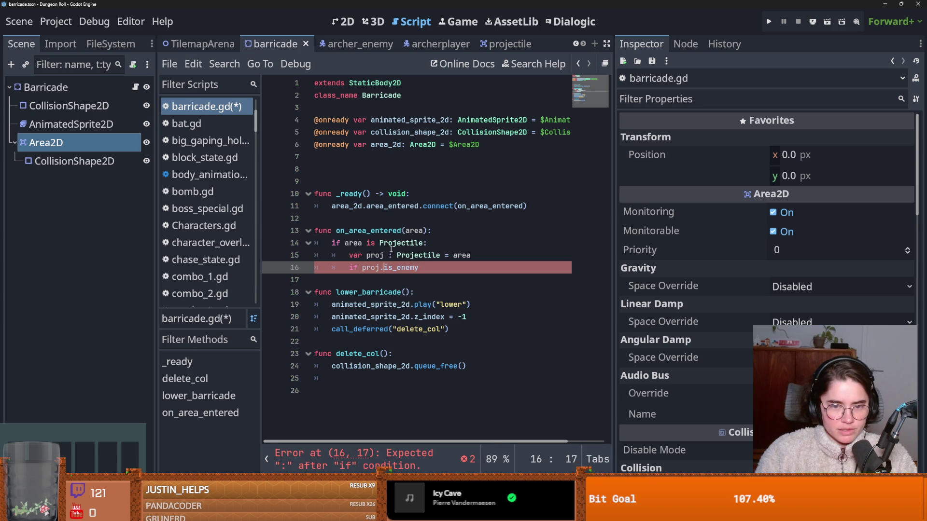
type("!")
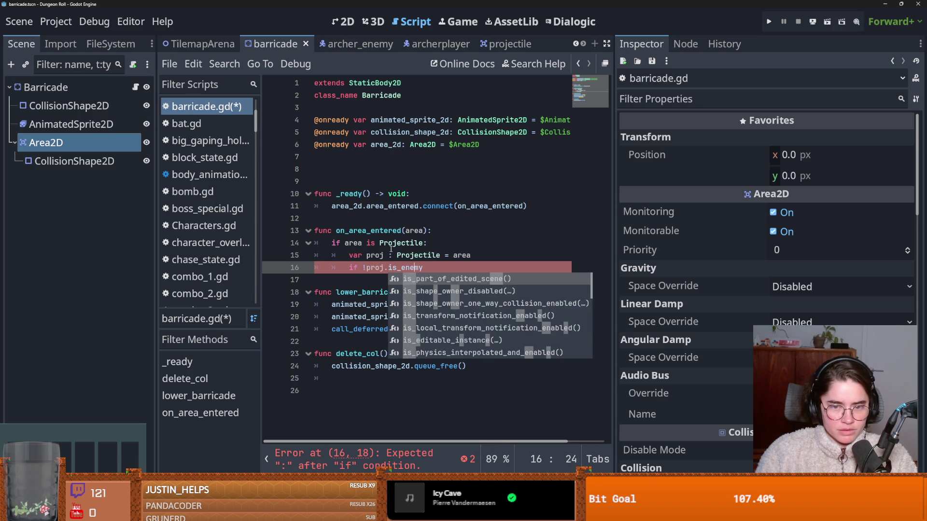
key("End")
key("Return")
type("area.")
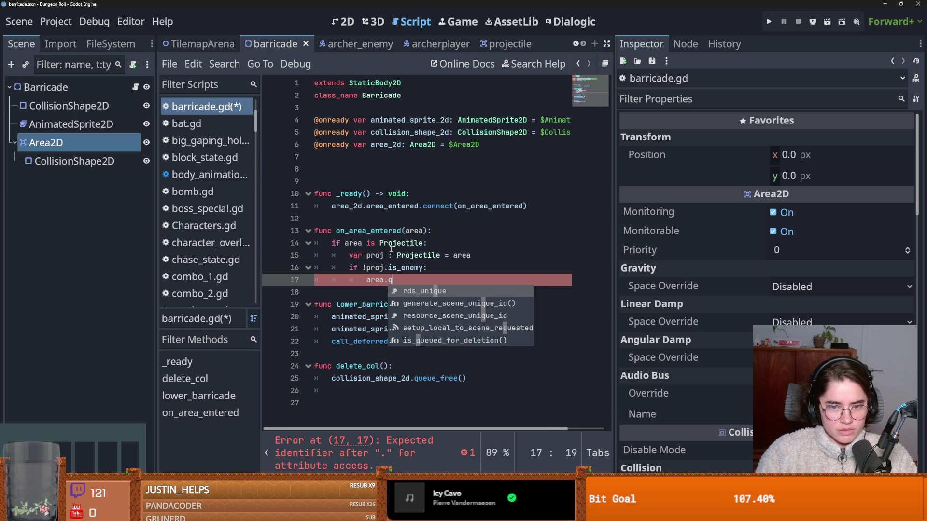
left_click(507, 44)
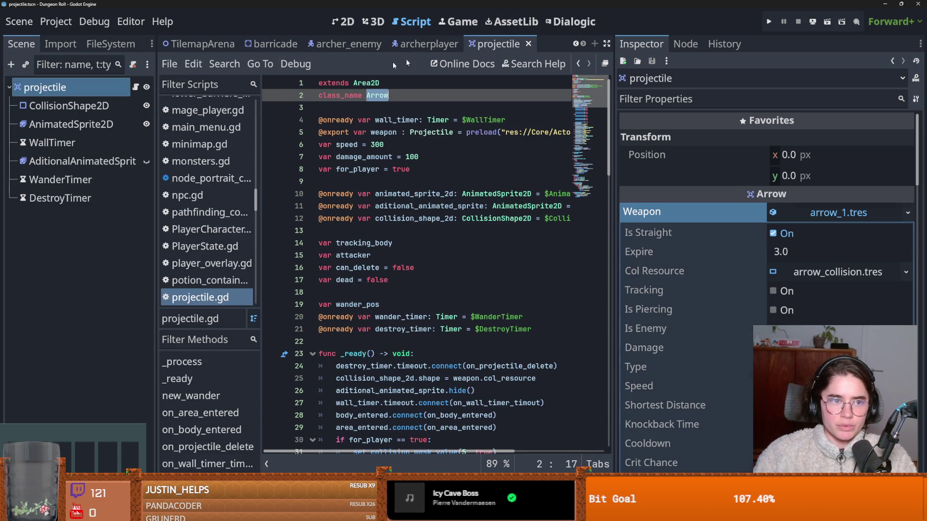
scroll(433, 226, "down", 13)
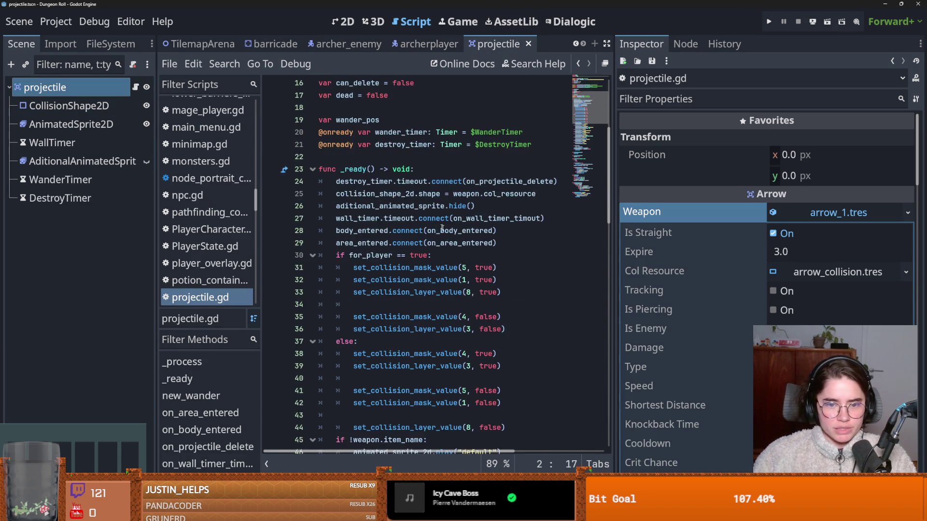